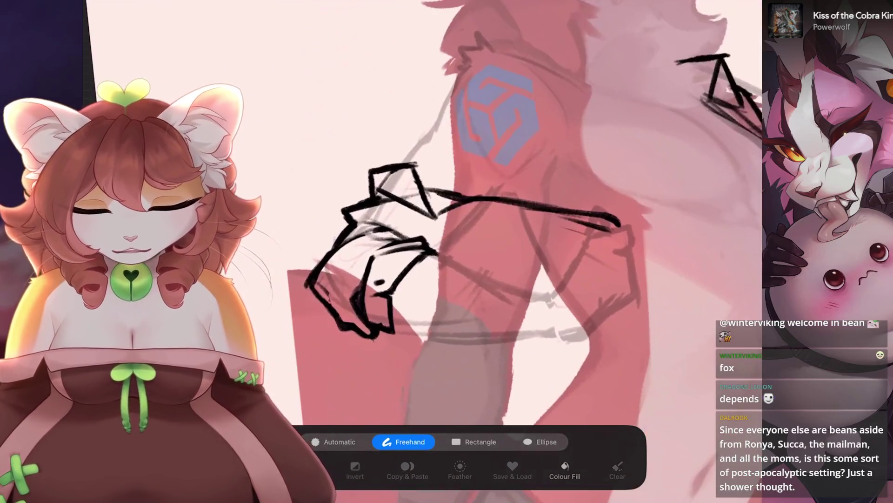
Lasso the upper cuff strokes and rotate them clockwise to a new angle.
mouse_move(437, 97)
left_mouse_down()
mouse_move(354, 153)
mouse_move(480, 238)
left_mouse_up()
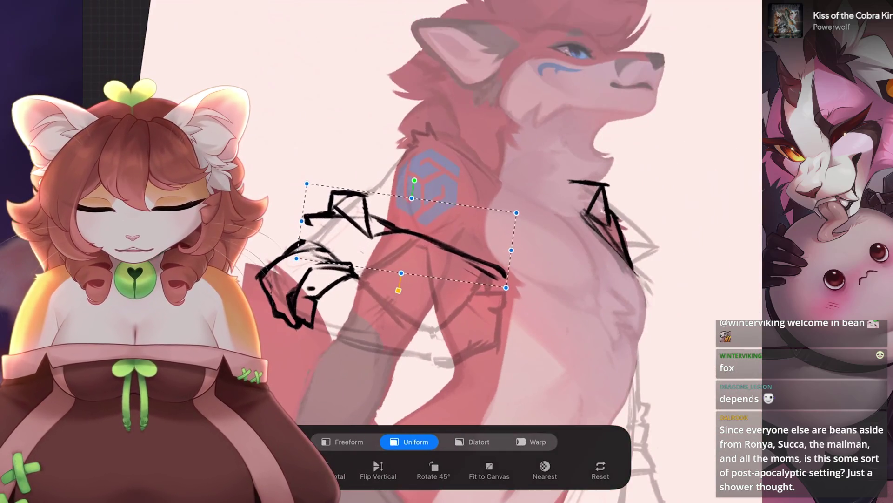
mouse_move(414, 180)
left_mouse_down()
mouse_move(422, 175)
mouse_move(412, 179)
mouse_move(470, 202)
left_mouse_up()
scroll(446, 233, "up", 3)
key("v")
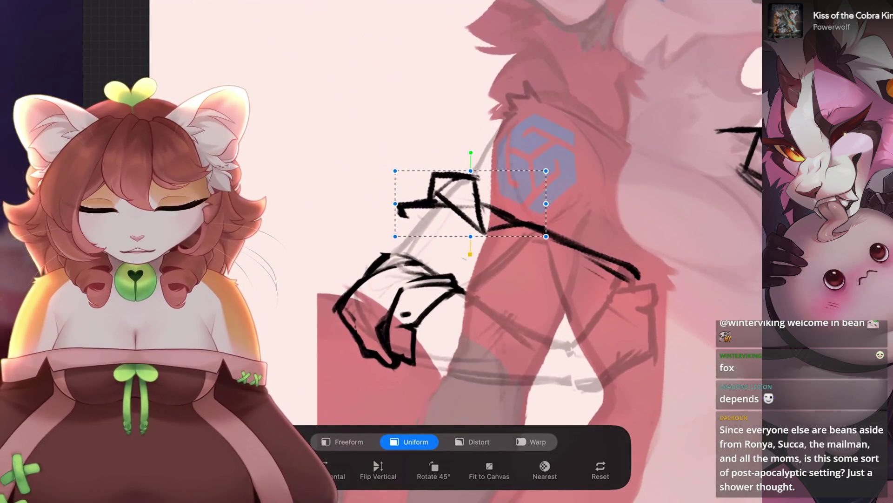
Draw new sleeve strokes running down-left and down-right below the cuff, undoing misplaced ones.
left_click_drag(408, 220, 380, 256)
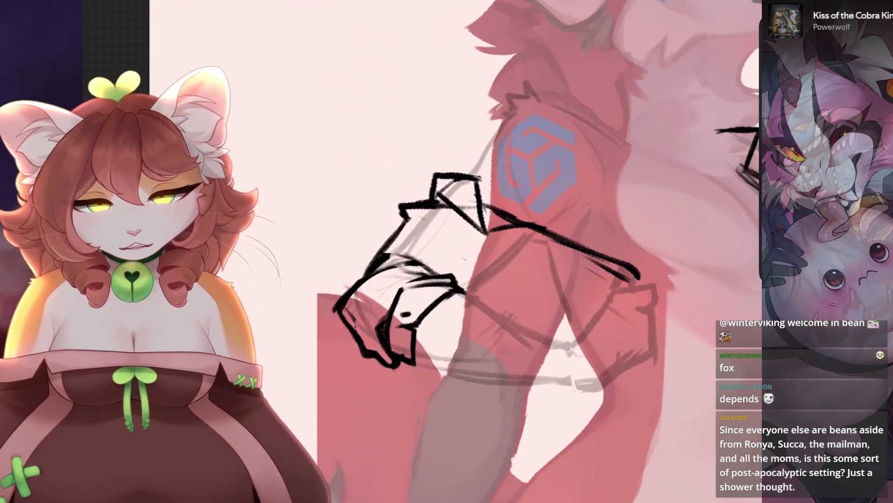
left_click_drag(410, 218, 374, 246)
key("ctrl+z")
key("ctrl+z")
mouse_move(401, 205)
left_mouse_down()
mouse_move(403, 235)
mouse_move(456, 234)
left_mouse_up()
left_click_drag(402, 233, 360, 279)
key("ctrl+z")
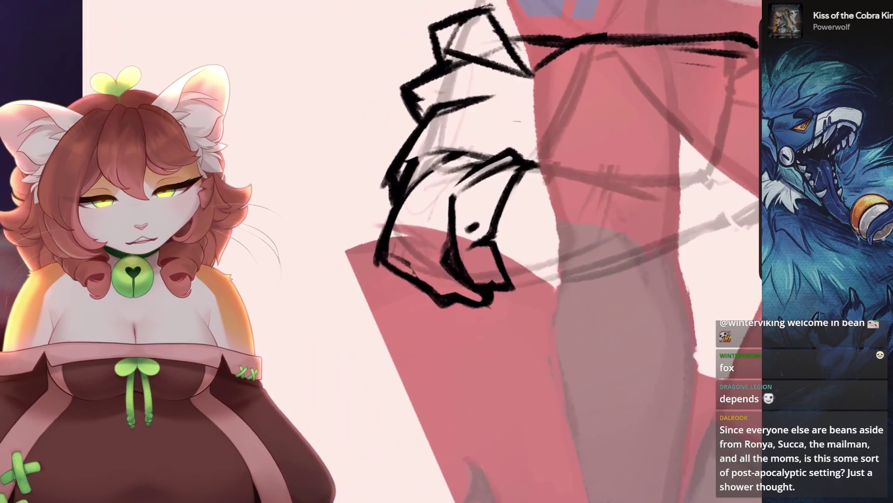
Rework the cuff with a long upward line, a darkened left edge and extra arm strokes.
key("ctrl+0")
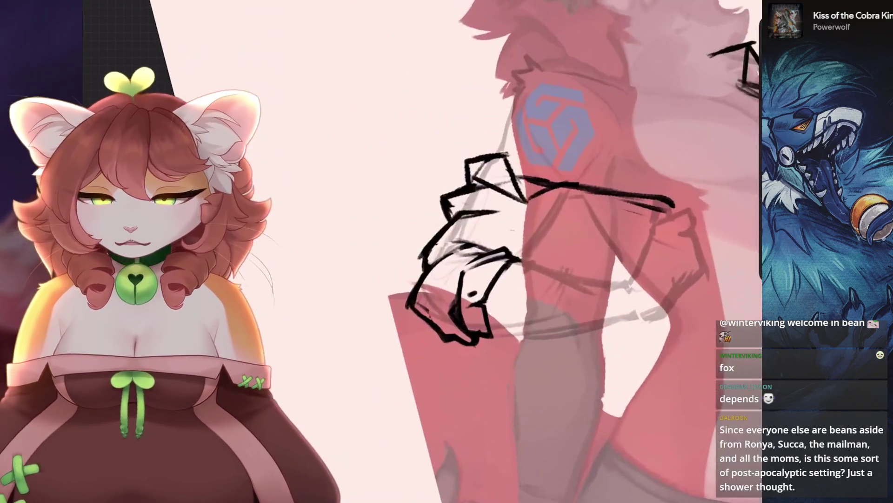
key("ctrl+z")
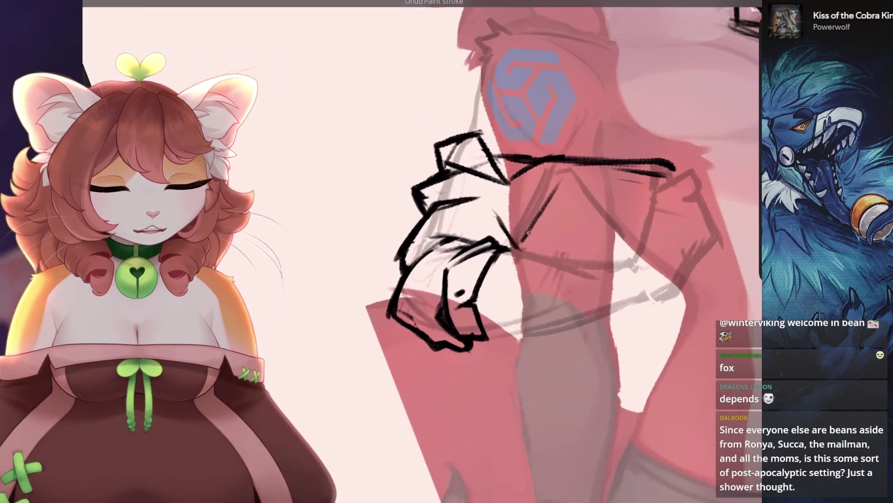
key("4")
key("4")
left_click_drag(470, 219, 656, 149)
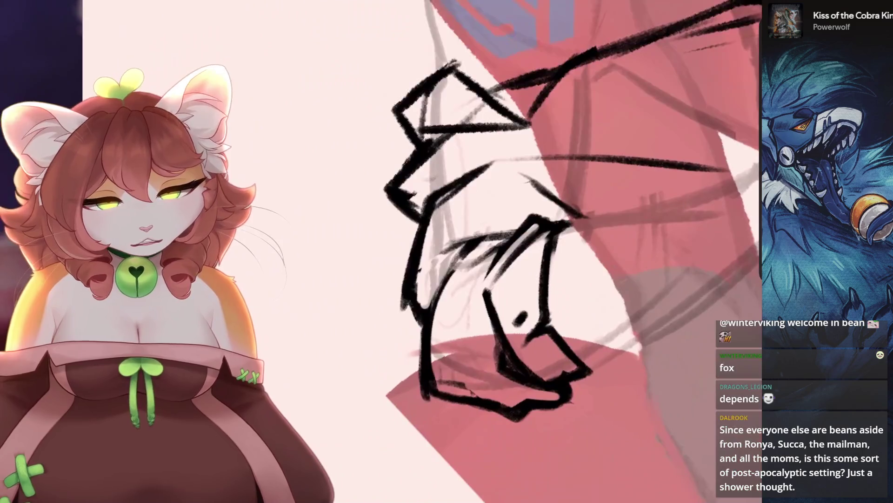
left_click_drag(412, 252, 412, 330)
left_click_drag(432, 216, 418, 301)
key("4")
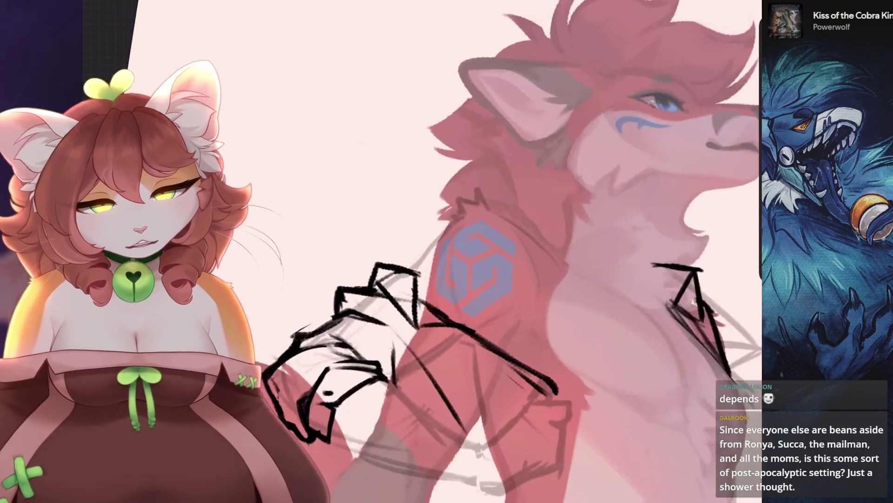
left_click_drag(391, 335, 397, 369)
key("4")
left_click_drag(408, 215, 482, 241)
key("5")
key("4")
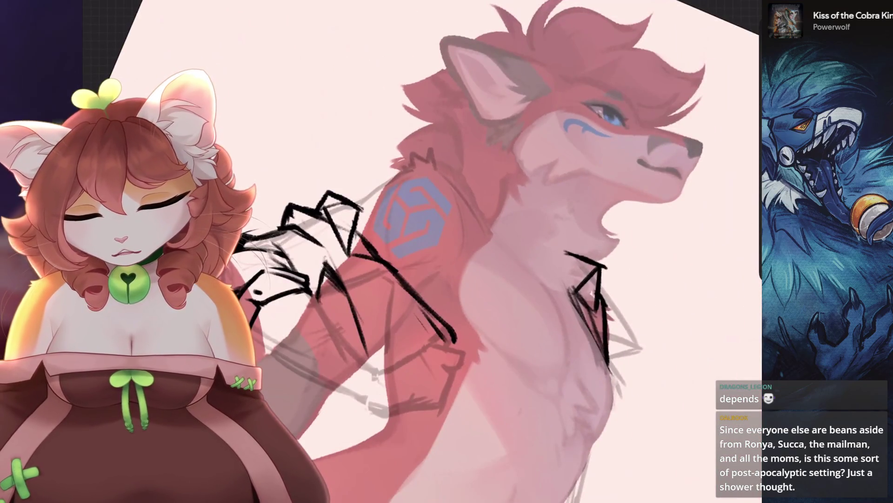
Draw dark lines and short strokes on the hand, redoing the ones that miss.
key("4")
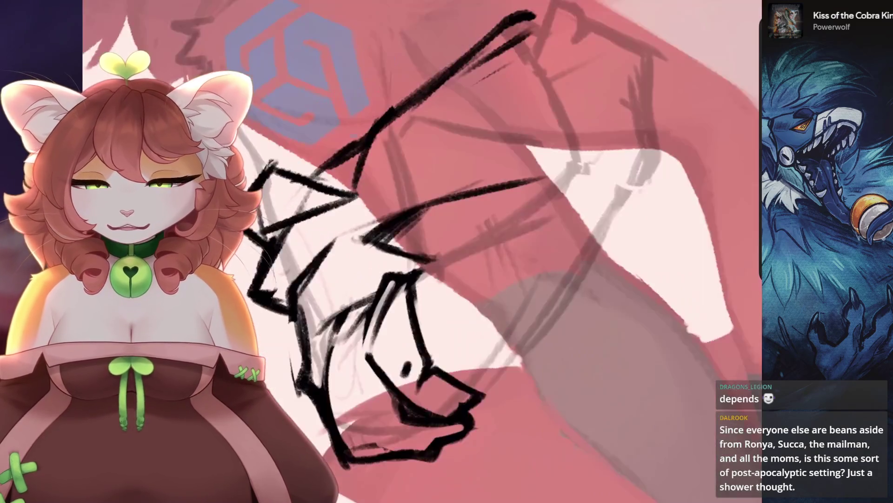
key("ctrl+z")
key("4")
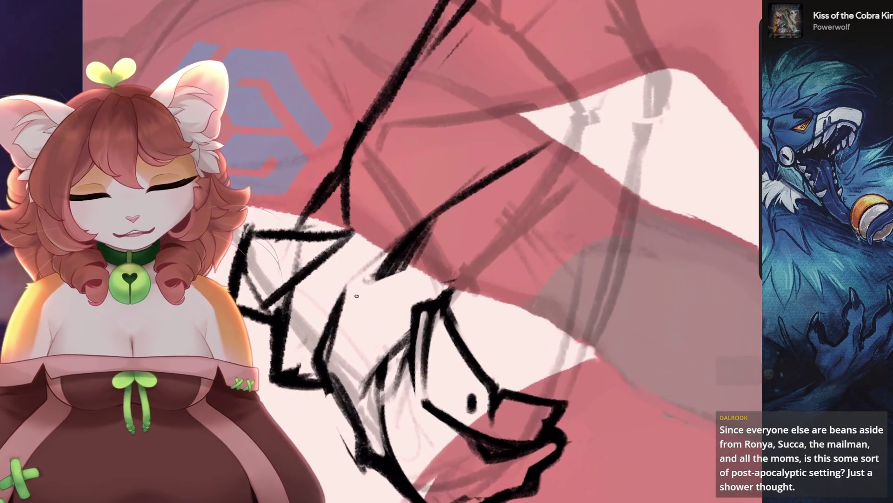
left_click_drag(404, 258, 338, 291)
key("4")
mouse_move(414, 269)
left_mouse_down()
mouse_move(371, 305)
mouse_move(385, 328)
left_mouse_up()
key("ctrl+z")
left_click_drag(397, 290, 386, 329)
key("ctrl+z")
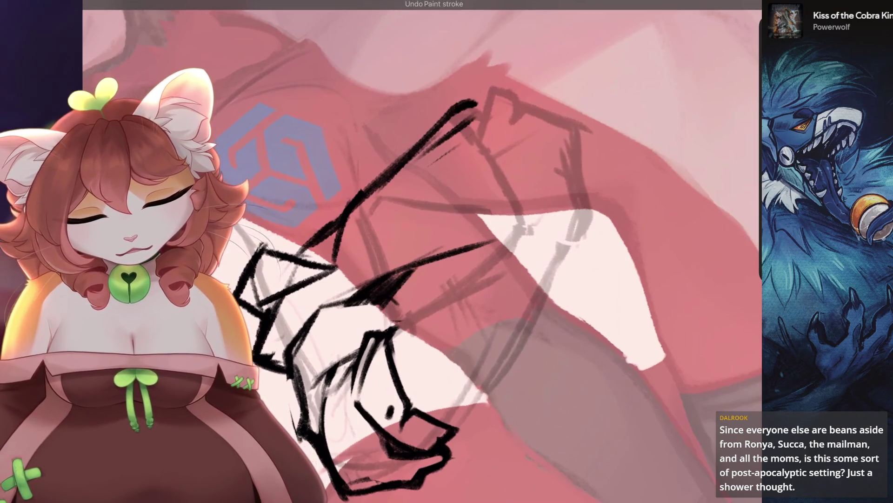
left_click_drag(409, 277, 399, 318)
mouse_move(411, 284)
left_mouse_down()
mouse_move(398, 301)
mouse_move(398, 321)
left_mouse_up()
key("ctrl+z")
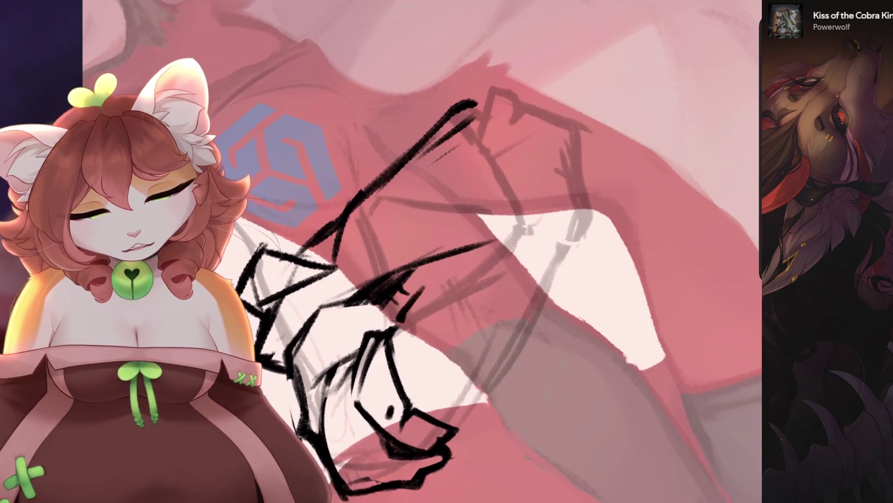
Remove stray marks near the hand and draw the hand's left outline.
key("4")
key("5")
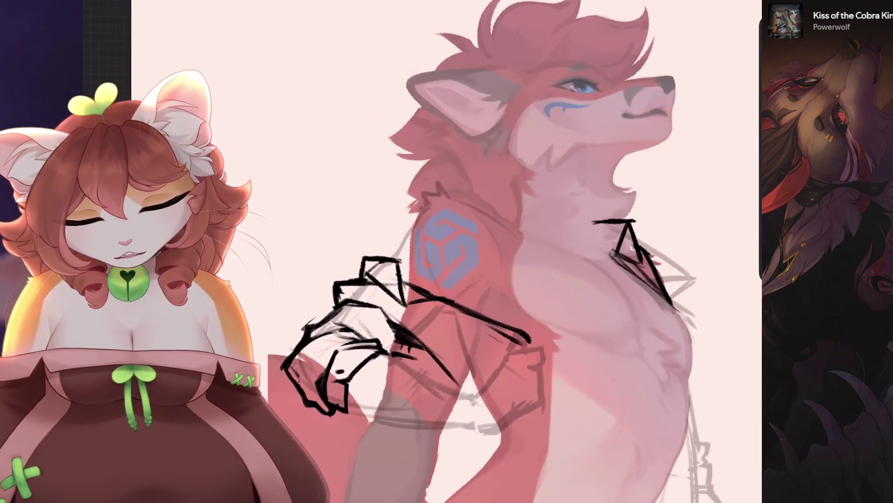
key("4")
key("ctrl+z")
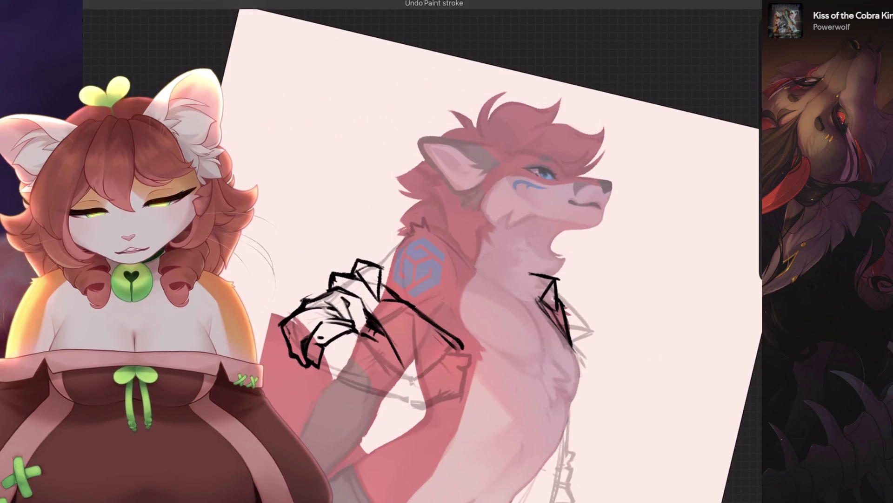
key("ctrl+z")
scroll(465, 279, "up", 5)
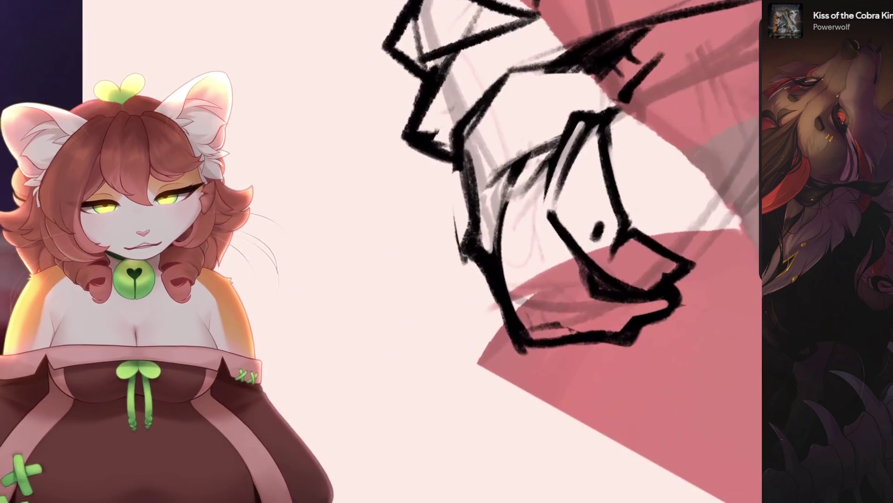
left_click_drag(463, 158, 475, 275)
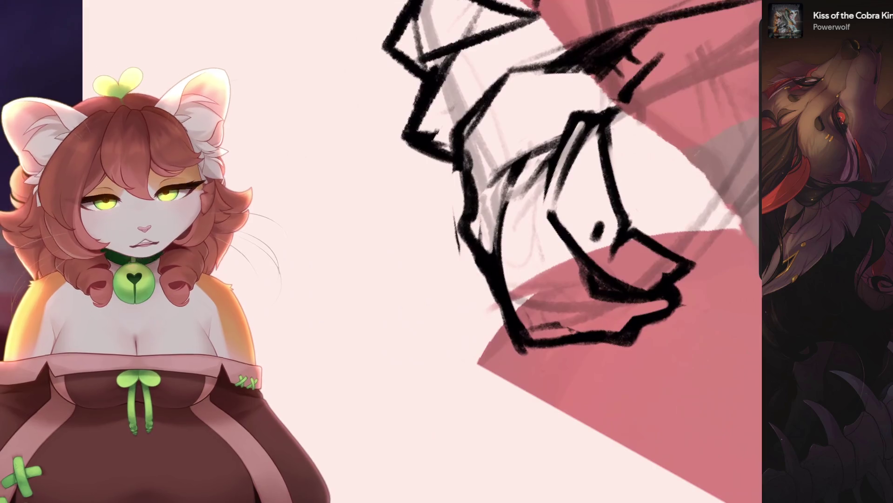
key("4")
key("4")
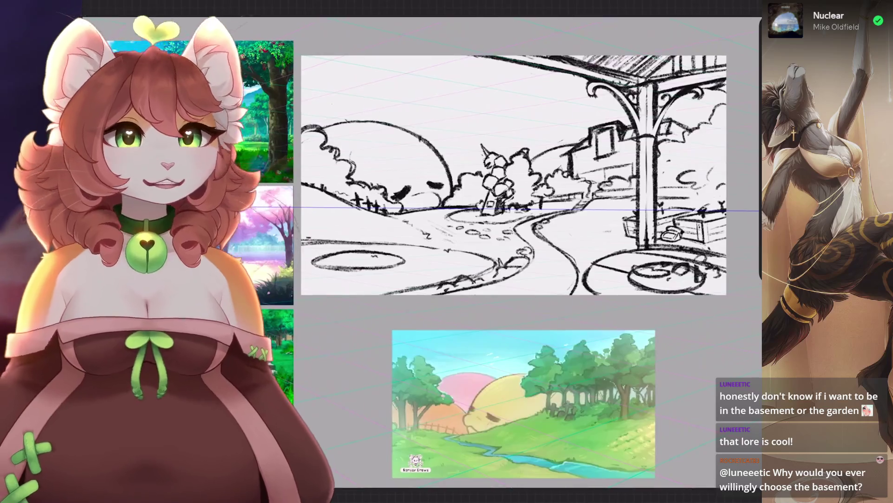
Zoom into the landscape's bench area and back out, returning to the wolf canvas.
scroll(512, 209, "up", 3)
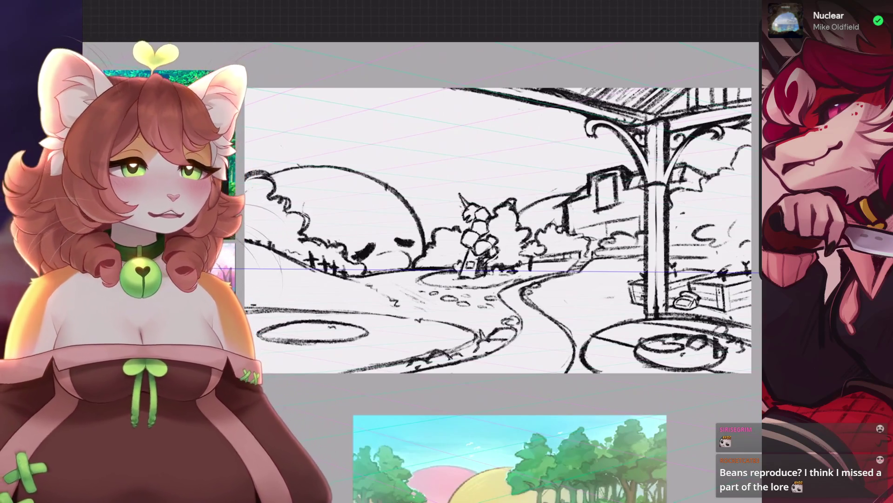
scroll(684, 298, "up", 5)
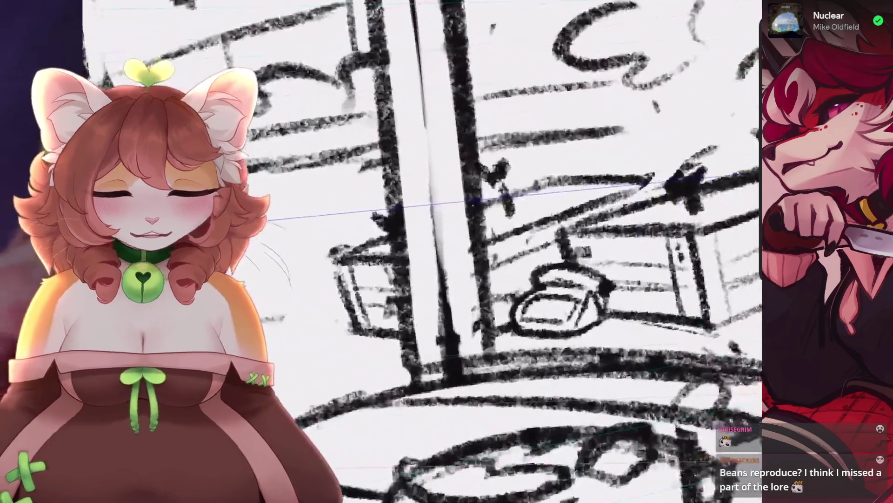
scroll(684, 279, "up", 3)
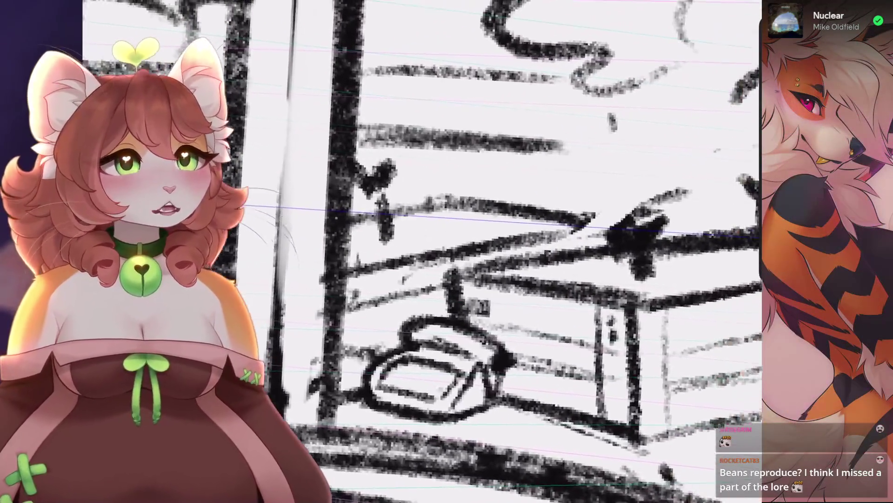
scroll(512, 251, "down", 10)
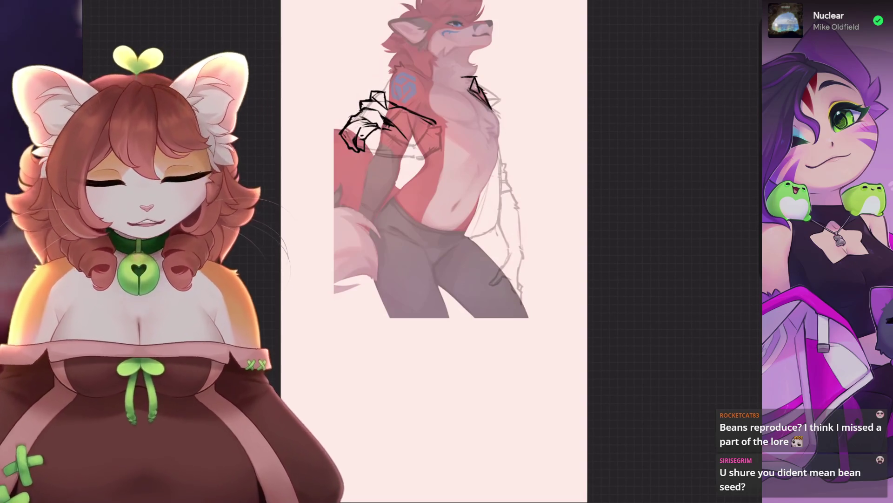
Redraw a darker sleeve line running down the arm over several attempts.
scroll(432, 158, "up", 5)
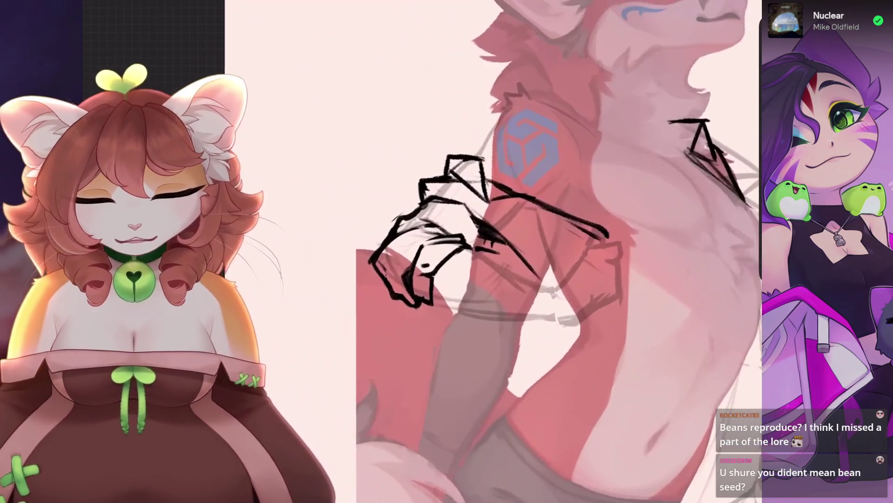
scroll(325, 233, "up", 3)
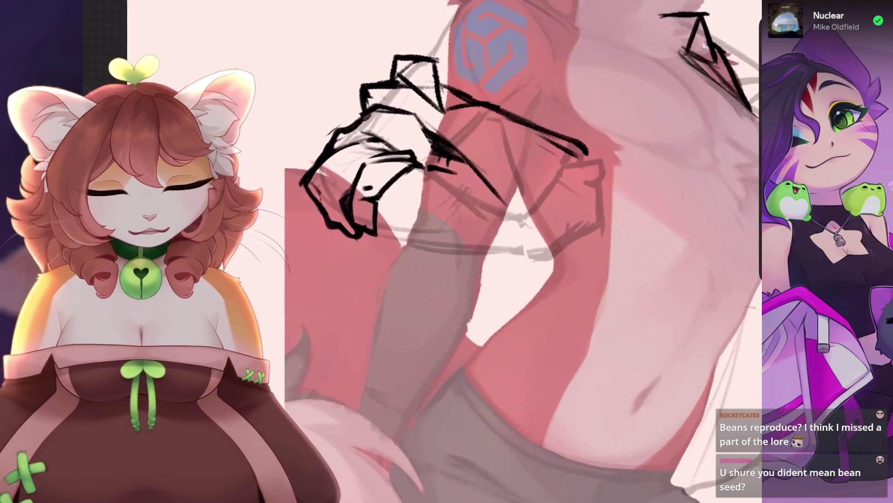
scroll(433, 251, "down", 2)
key("ctrl+z")
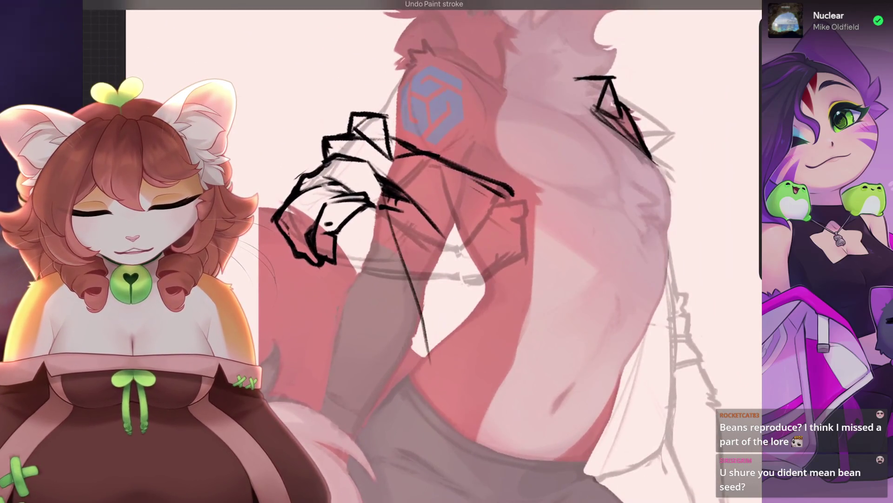
key("ctrl+z")
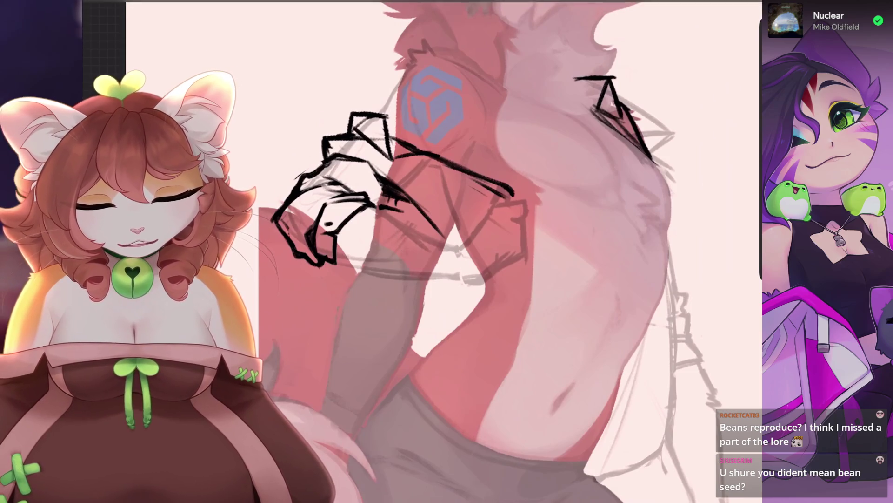
left_click_drag(372, 188, 407, 347)
key("ctrl+z")
left_click_drag(374, 224, 412, 341)
key("ctrl+z")
left_click_drag(366, 208, 396, 325)
key("ctrl+z")
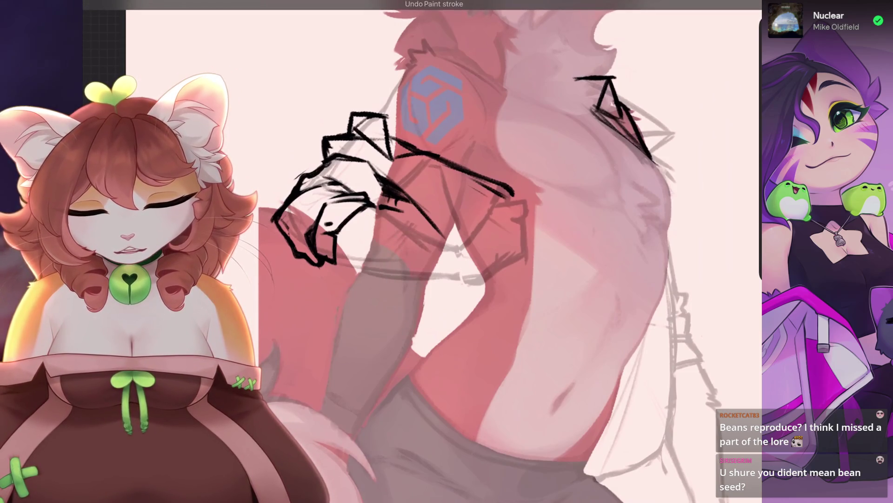
mouse_move(370, 209)
left_mouse_down()
mouse_move(408, 367)
mouse_move(402, 338)
mouse_move(349, 423)
left_mouse_up()
key("ctrl+z")
key("ctrl+z")
Try lower and diagonal sleeve strokes along the arm, undoing the ones that don't fit.
left_click_drag(400, 328, 356, 405)
left_click_drag(378, 264, 344, 379)
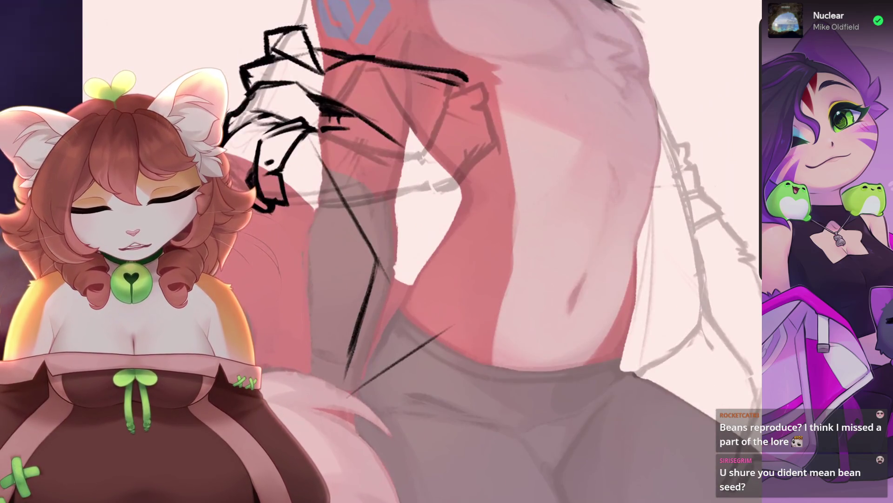
key("ctrl+z")
key("ctrl+z")
left_click_drag(370, 275, 344, 371)
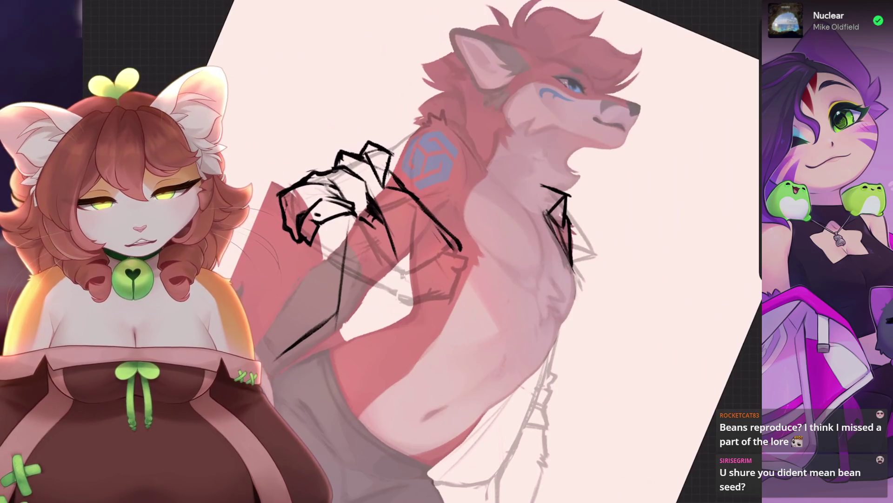
key("ctrl+z")
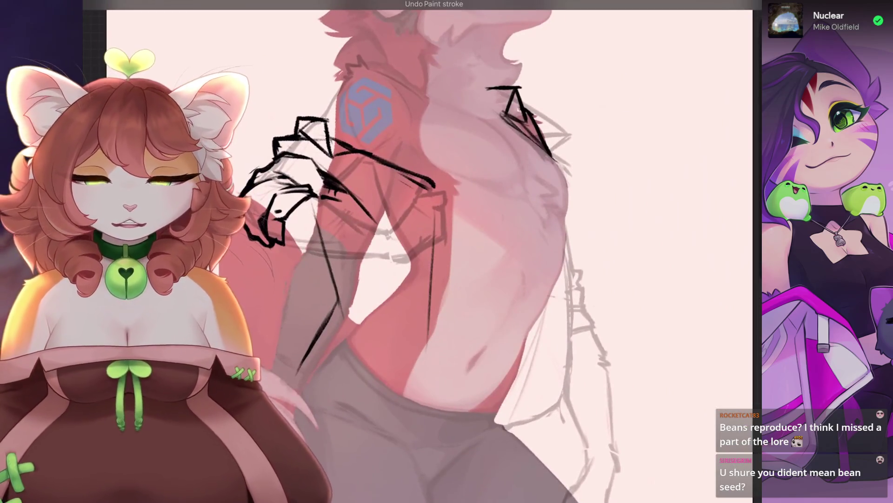
key("ctrl+z")
left_click_drag(434, 252, 336, 410)
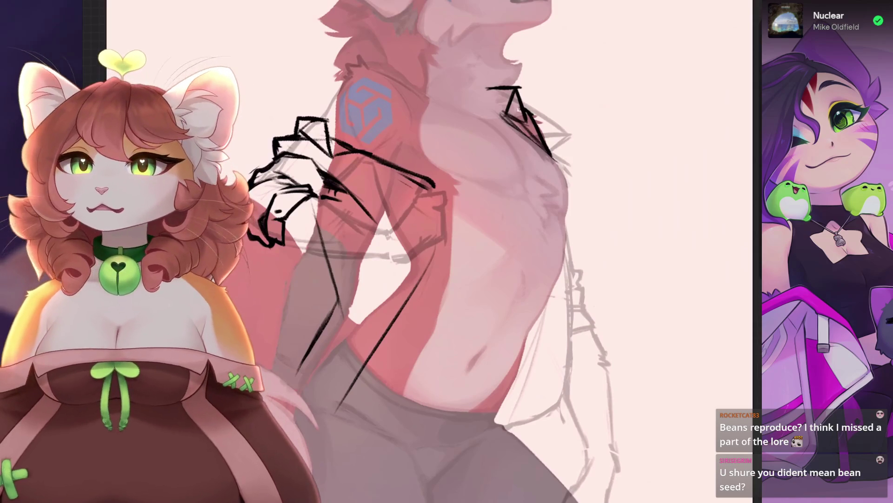
key("ctrl+z")
mouse_move(438, 217)
left_mouse_down()
mouse_move(361, 394)
mouse_move(393, 386)
left_mouse_up()
key("ctrl+z")
key("ctrl+z")
left_click_drag(435, 236, 414, 333)
key("ctrl+z")
mouse_move(419, 233)
left_mouse_down()
mouse_move(442, 184)
mouse_move(405, 317)
left_mouse_up()
Draw a longer line down the arm plus short strokes at the sleeve's lower end.
key("ctrl+z")
key("ctrl+z")
key("ctrl+z")
mouse_move(468, 199)
left_mouse_down()
mouse_move(365, 361)
mouse_move(429, 366)
mouse_move(463, 346)
mouse_move(465, 319)
left_mouse_up()
key("ctrl+z")
key("ctrl+z")
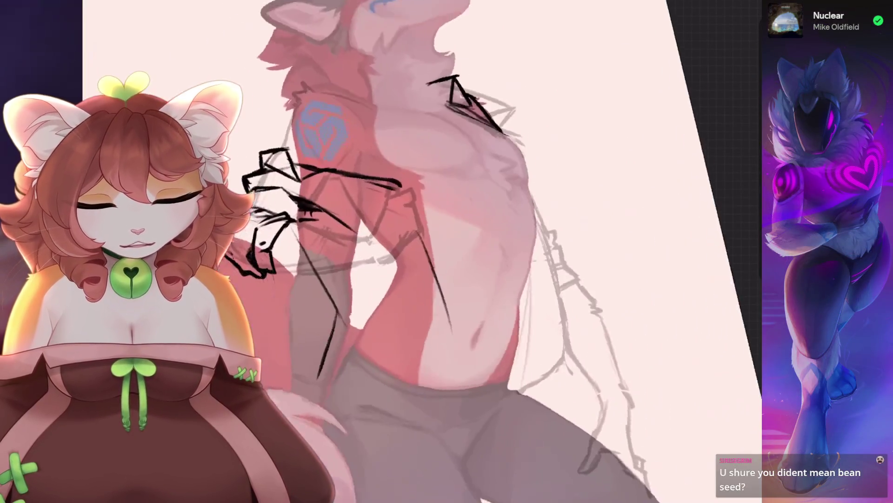
key("ctrl+z")
left_click_drag(414, 216, 465, 309)
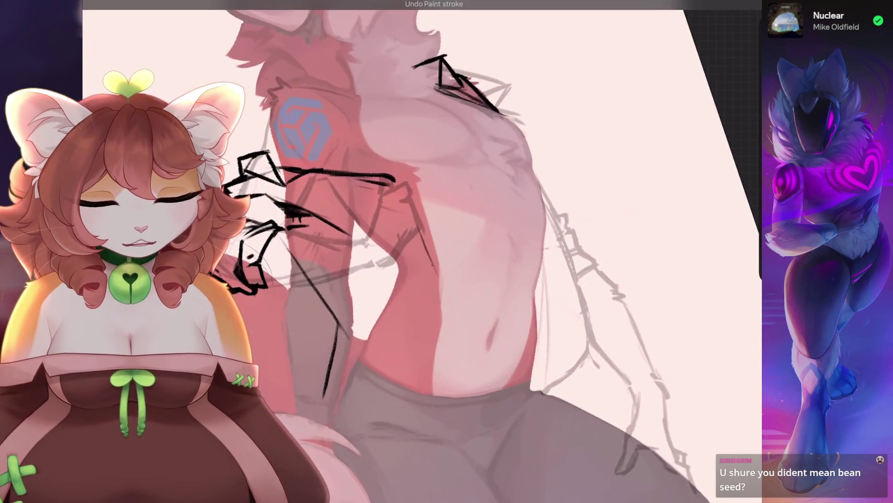
key("ctrl+z")
mouse_move(416, 226)
left_mouse_down()
mouse_move(442, 298)
mouse_move(415, 261)
mouse_move(435, 339)
mouse_move(419, 321)
mouse_move(435, 367)
left_mouse_up()
key("ctrl+z")
key("ctrl+z")
key("ctrl+z")
mouse_move(411, 241)
left_mouse_down()
mouse_move(421, 325)
mouse_move(463, 421)
left_mouse_up()
mouse_move(445, 291)
left_mouse_down()
mouse_move(479, 370)
mouse_move(468, 414)
left_mouse_up()
left_click_drag(480, 368, 463, 425)
key("ctrl+z")
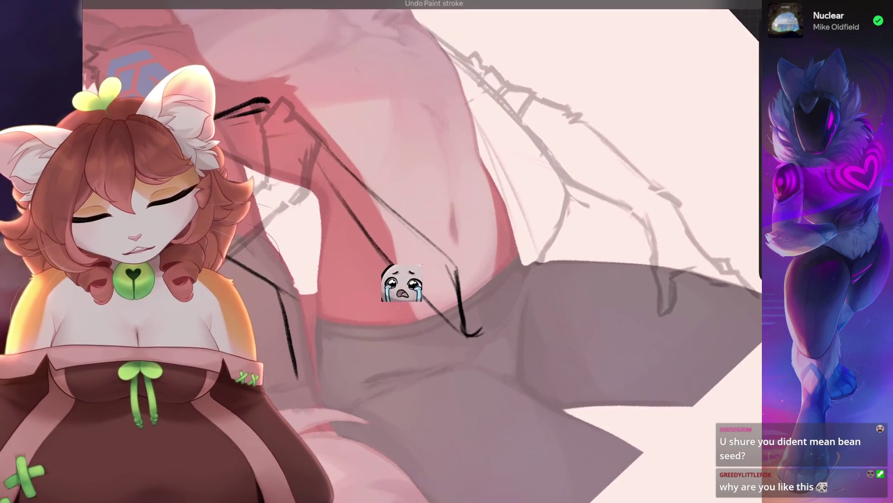
Lasso the torso lines and reshape them leftward with a free Warp transform.
left_click_drag(393, 273, 337, 255)
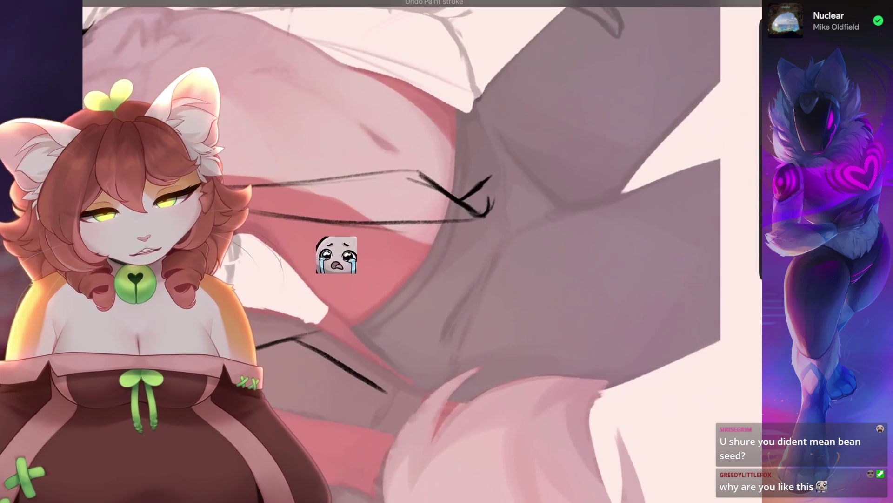
mouse_move(293, 233)
left_mouse_down()
mouse_move(282, 232)
mouse_move(335, 209)
left_mouse_up()
key("s")
mouse_move(442, 325)
left_mouse_down()
mouse_move(443, 186)
mouse_move(367, 398)
left_mouse_up()
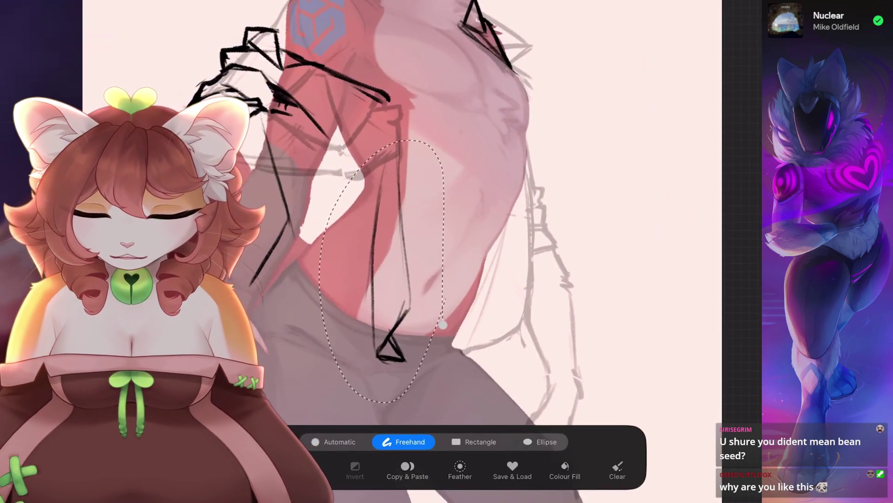
key("v")
left_click(531, 441)
left_click_drag(459, 350, 462, 339)
left_click_drag(396, 233, 376, 238)
key("b")
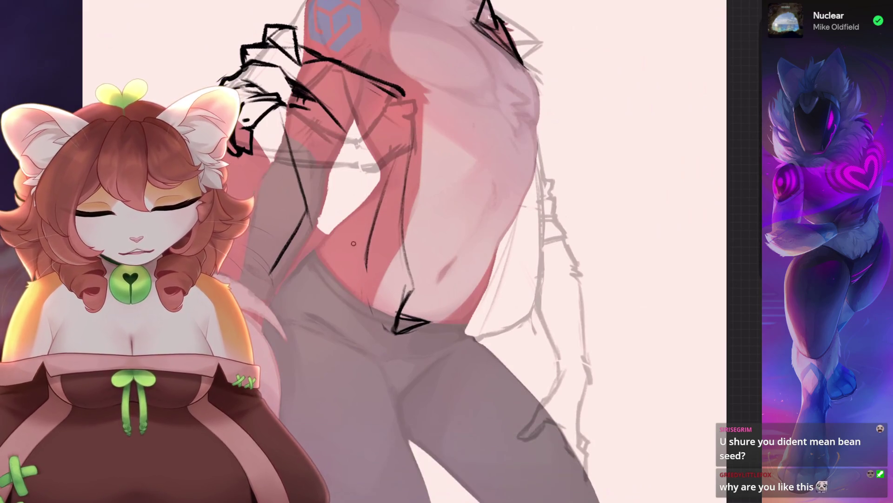
Ink black lines down the torso's left and right edges and lower on the torso.
scroll(364, 282, "up", 2)
mouse_move(458, 123)
left_mouse_down()
mouse_move(414, 247)
mouse_move(437, 324)
left_mouse_up()
left_click_drag(489, 156, 463, 298)
left_click_drag(477, 232, 465, 295)
scroll(419, 252, "down", 2)
scroll(418, 252, "up", 4)
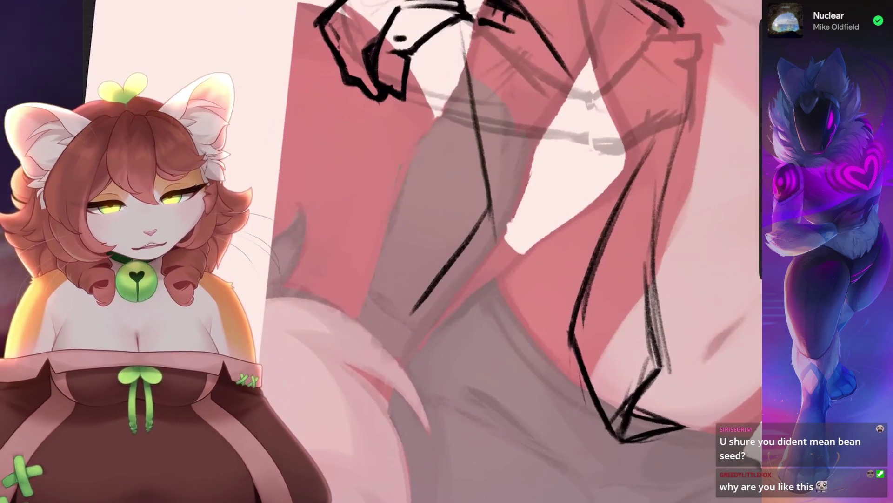
key("ctrl+z")
key("ctrl+z")
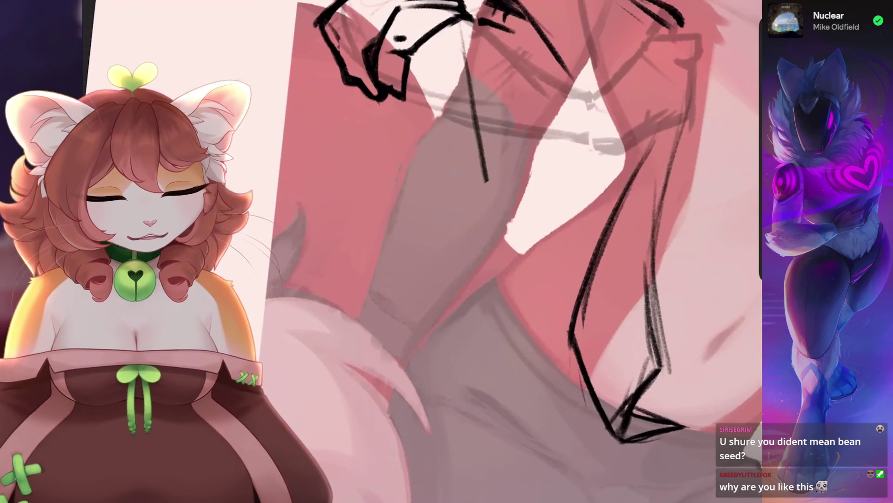
mouse_move(488, 155)
left_mouse_down()
mouse_move(465, 227)
mouse_move(460, 286)
mouse_move(491, 251)
mouse_move(491, 293)
left_mouse_up()
key("ctrl+z")
scroll(419, 252, "down", 2)
left_click_drag(387, 349, 396, 453)
scroll(419, 251, "up", 2)
key("ctrl+z")
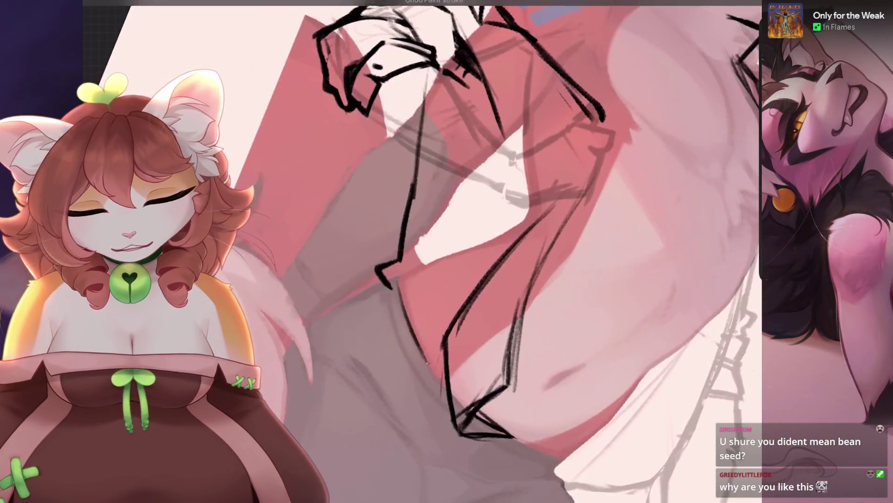
left_click_drag(394, 286, 445, 391)
scroll(419, 252, "down", 3)
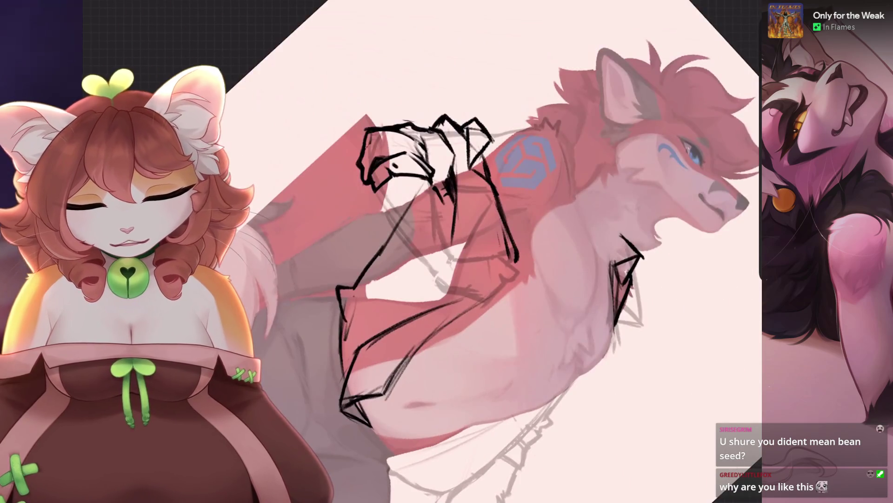
scroll(419, 252, "up", 3)
Redraw the open shirt's right edge line, discarding hem and edge attempts.
left_click_drag(543, 156, 537, 205)
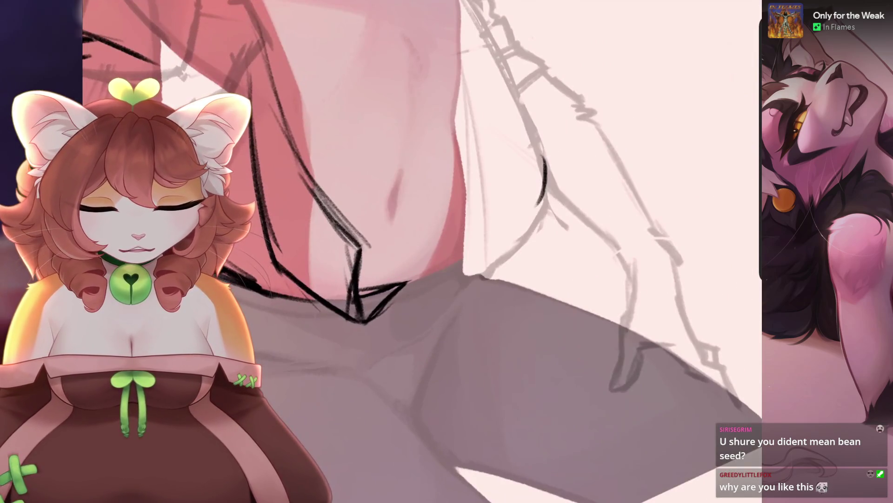
key("ctrl+z")
scroll(418, 251, "down", 2)
scroll(419, 251, "up", 2)
left_click_drag(416, 283, 484, 198)
key("ctrl+z")
scroll(419, 252, "up", 1)
left_click_drag(484, 153, 495, 210)
key("ctrl+z")
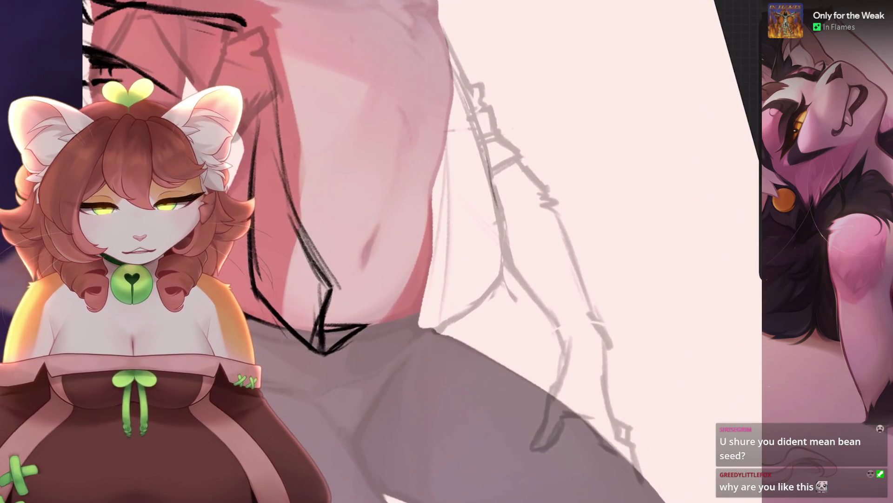
left_click_drag(477, 144, 502, 219)
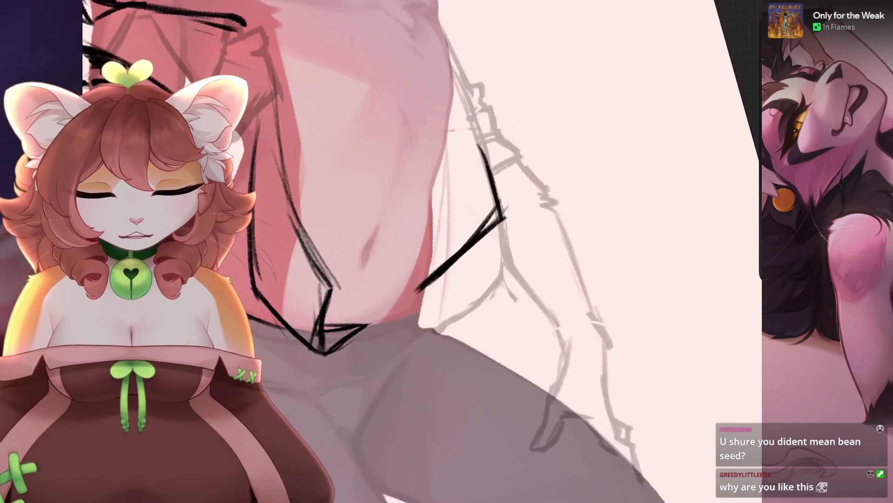
scroll(418, 251, "down", 3)
scroll(433, 252, "down", 5)
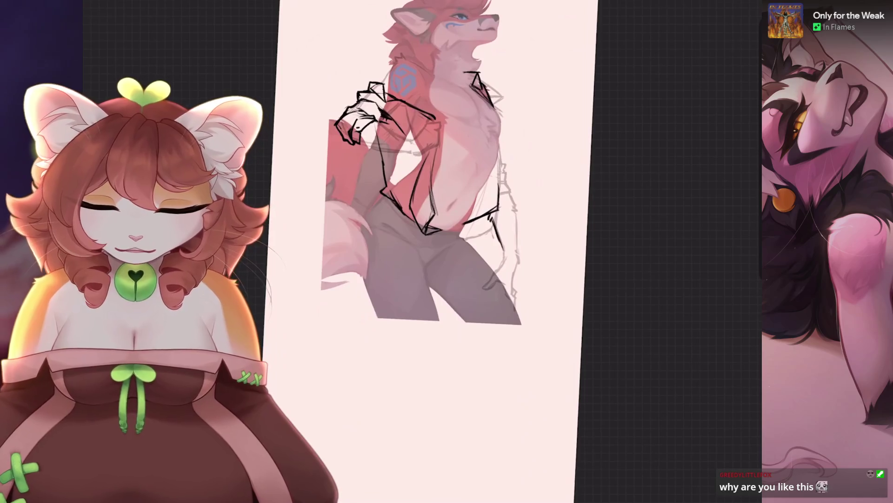
Remove the small stray marks on the chest.
scroll(508, 251, "up", 3)
key("ctrl+z")
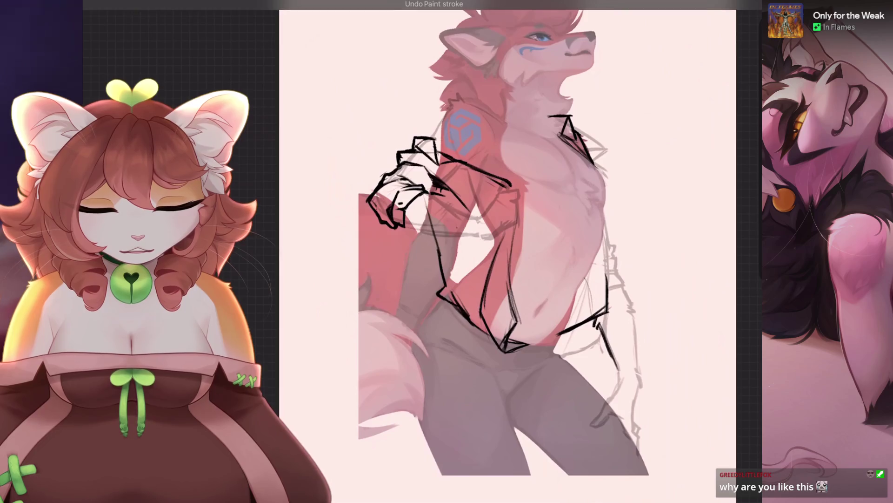
key("ctrl+z")
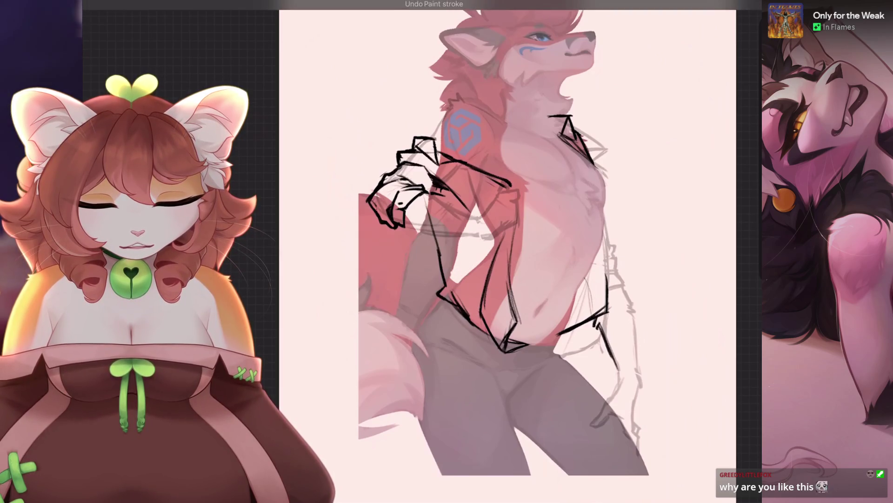
key("ctrl+z")
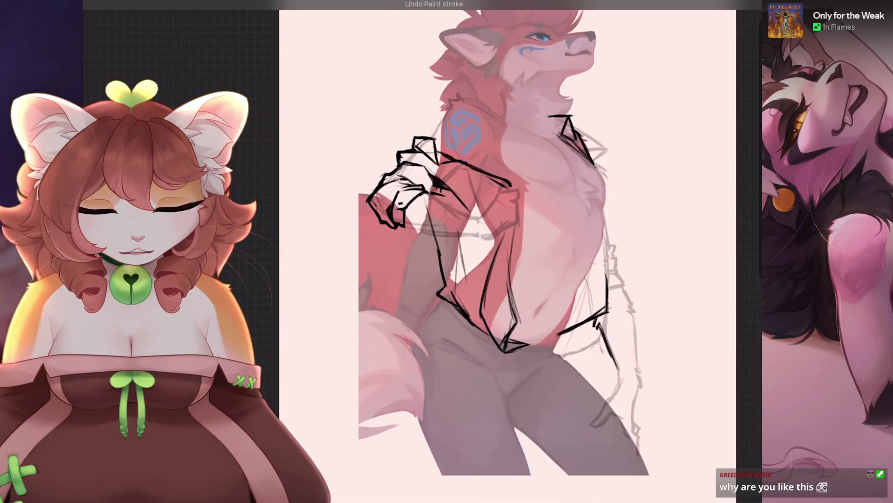
scroll(465, 209, "up", 5)
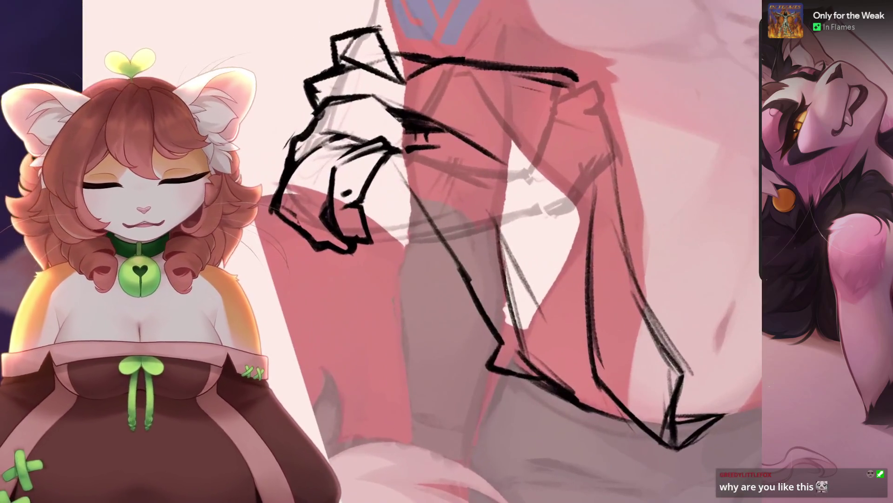
scroll(465, 232, "down", 2)
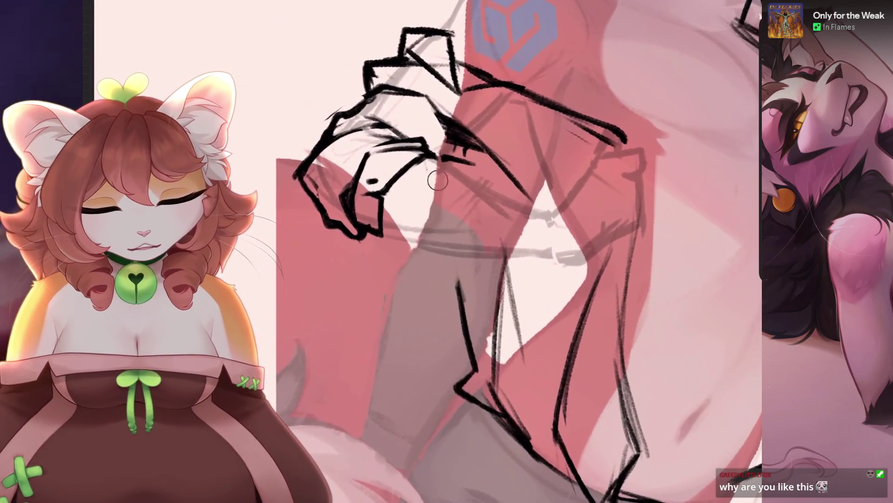
key("ctrl+z")
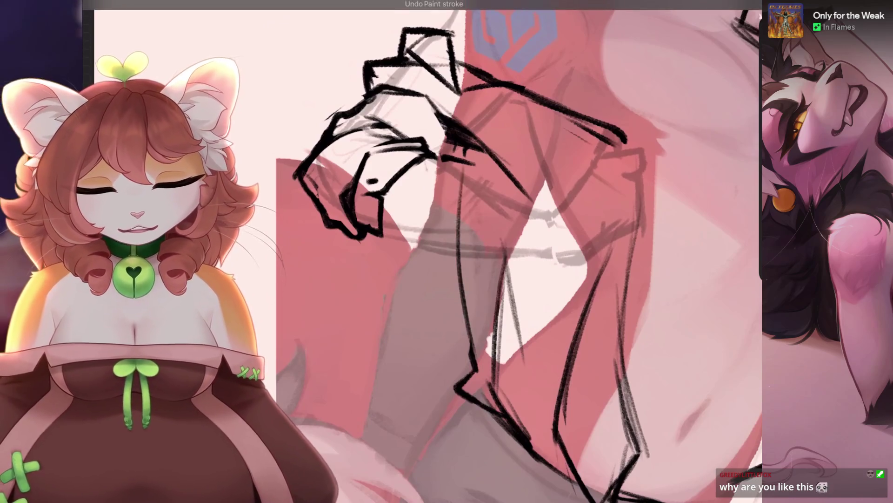
Draw a long line down the sleeve, then undo the last sketch strokes.
mouse_move(440, 177)
left_mouse_down()
mouse_move(447, 288)
mouse_move(477, 363)
left_mouse_up()
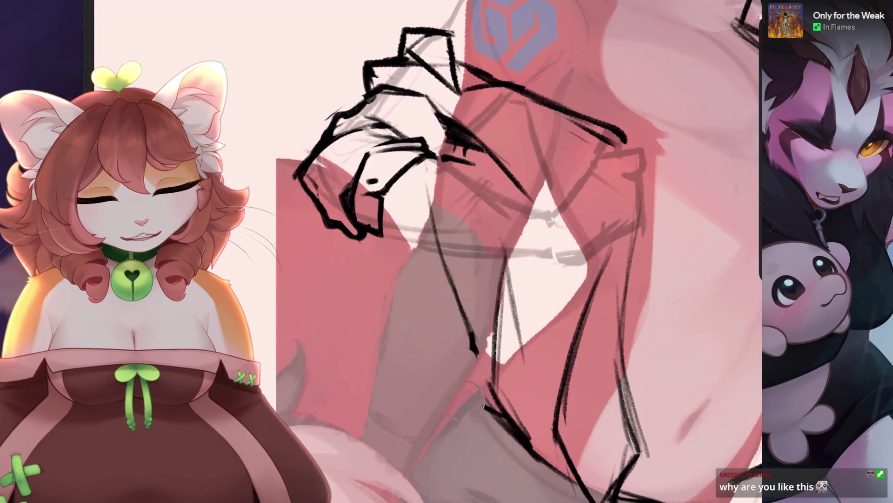
scroll(466, 251, "down", 3)
key("ctrl+z")
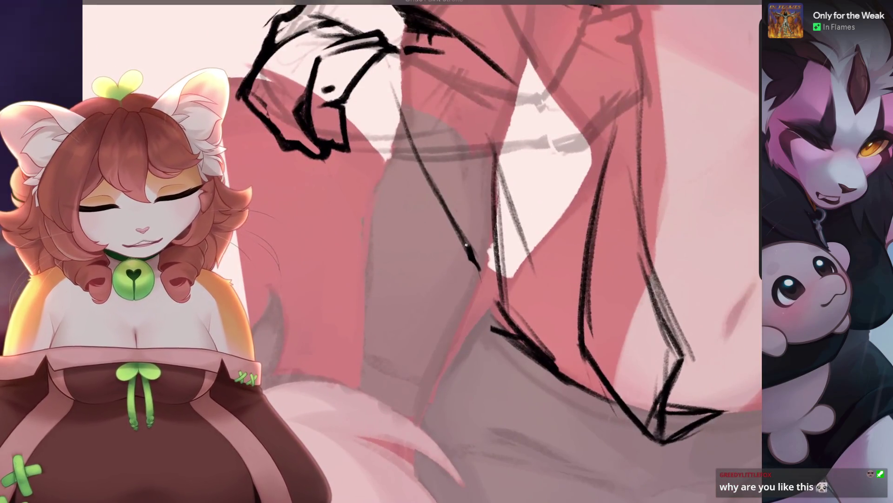
key("ctrl+z")
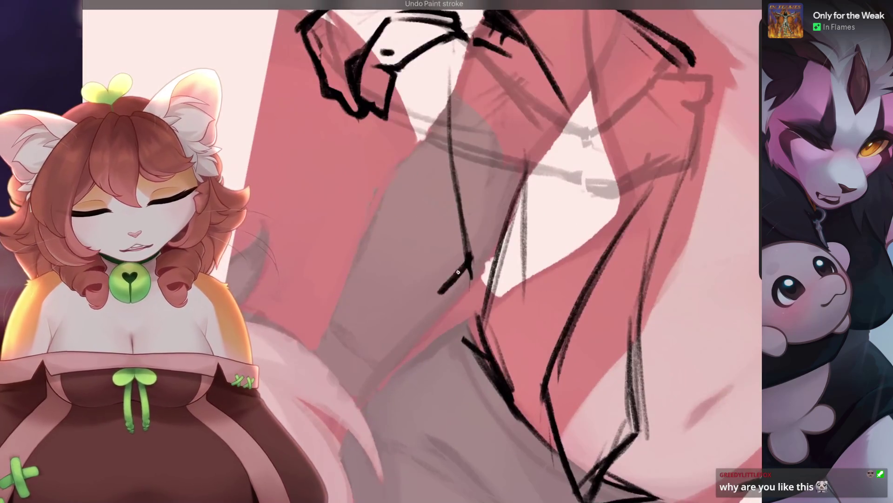
scroll(465, 251, "up", 3)
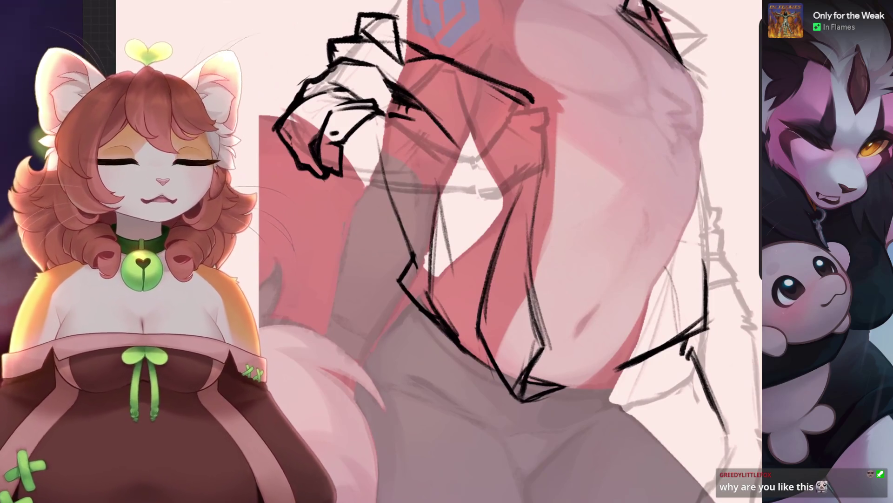
scroll(466, 251, "down", 5)
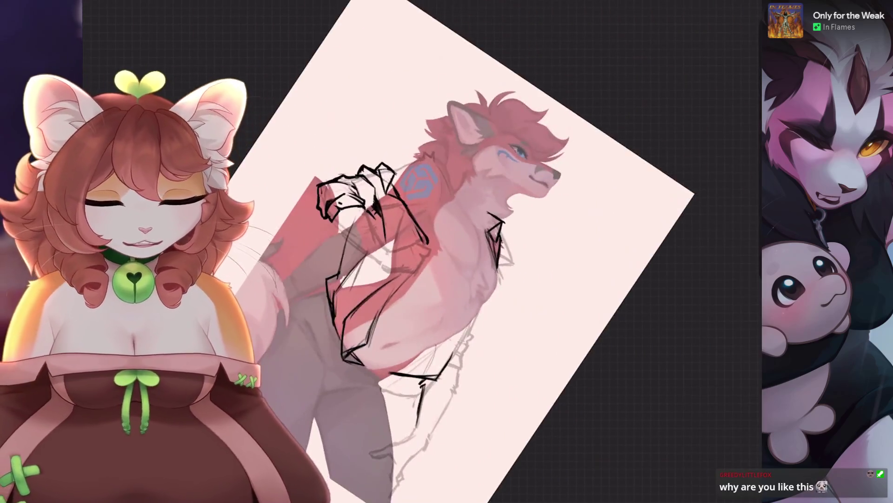
Sketch rough black outline strokes along the torso side, undoing the misplaced ones.
scroll(466, 251, "up", 5)
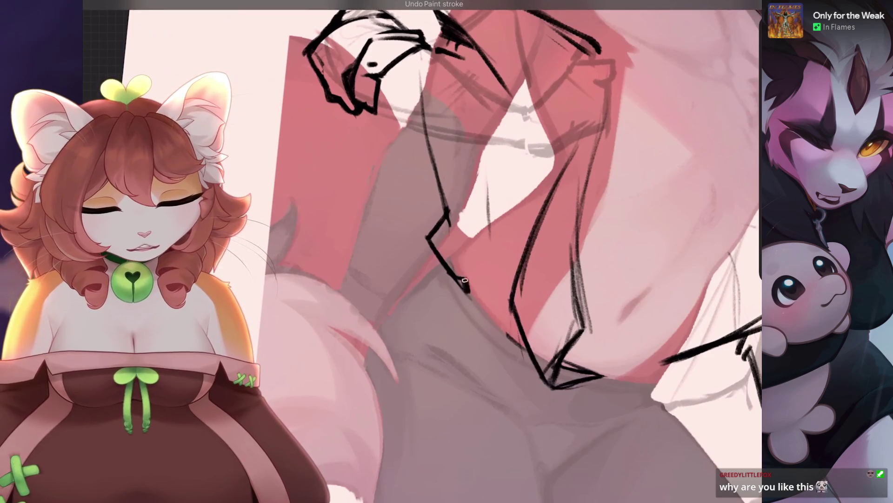
scroll(465, 252, "down", 3)
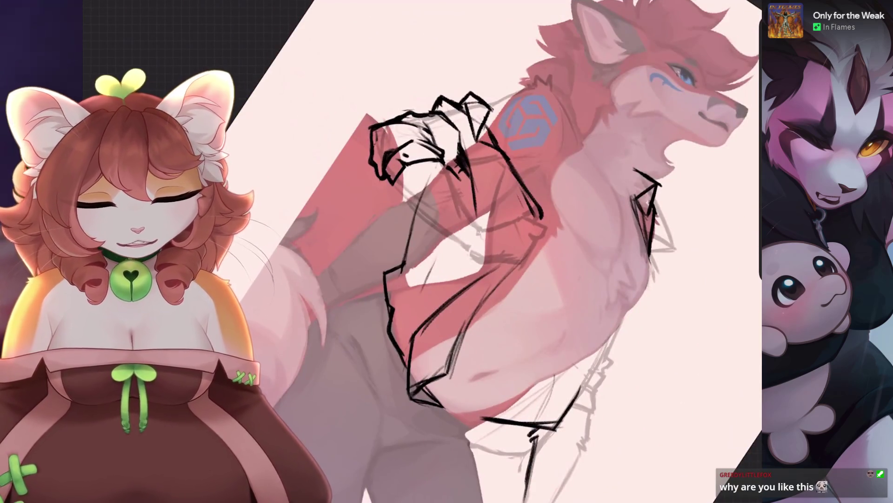
scroll(466, 252, "down", 3)
scroll(465, 252, "up", 8)
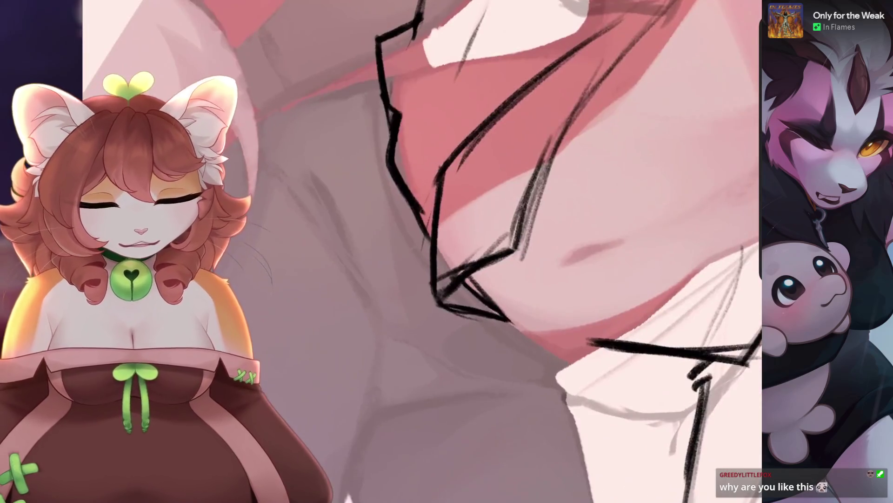
key("ctrl+z")
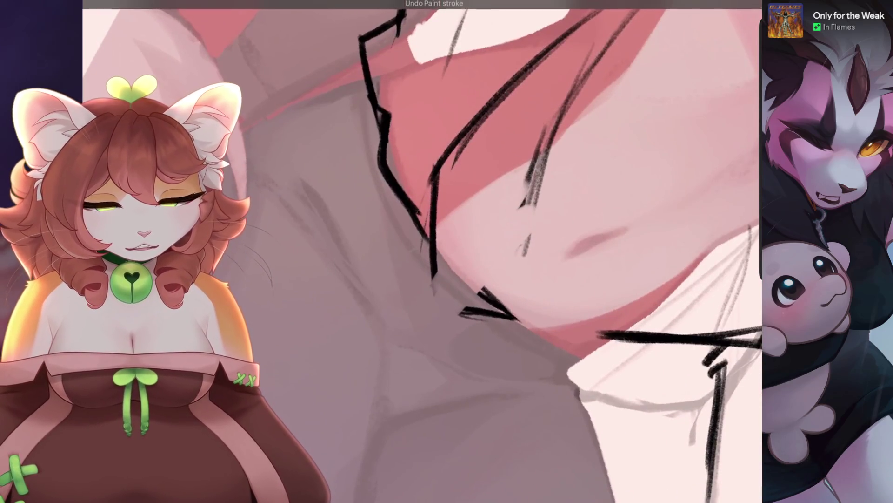
scroll(419, 251, "down", 3)
left_click_drag(354, 307, 442, 247)
left_click_drag(395, 279, 568, 167)
scroll(419, 251, "up", 2)
key("ctrl+z")
key("ctrl+z")
left_click_drag(446, 241, 608, 140)
key("ctrl+z")
left_click_drag(508, 201, 587, 154)
scroll(418, 251, "up", 2)
mouse_move(443, 265)
left_mouse_down()
mouse_move(500, 201)
mouse_move(454, 293)
left_mouse_up()
key("ctrl+z")
key("ctrl+z")
left_click_drag(510, 168, 489, 268)
mouse_move(505, 169)
left_mouse_down()
mouse_move(485, 289)
mouse_move(455, 326)
left_mouse_up()
Undo the last stroke and the faint stroke near the canvas centre.
scroll(418, 251, "down", 3)
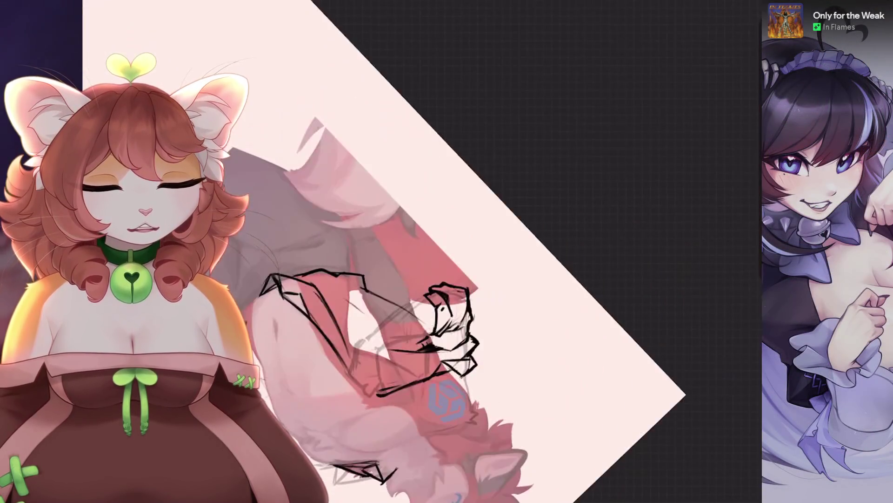
scroll(418, 252, "up", 3)
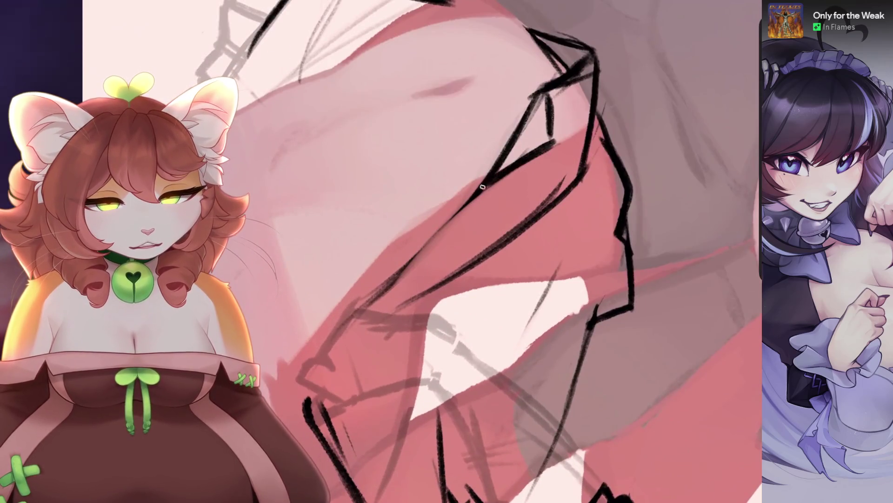
scroll(520, 163, "down", 3)
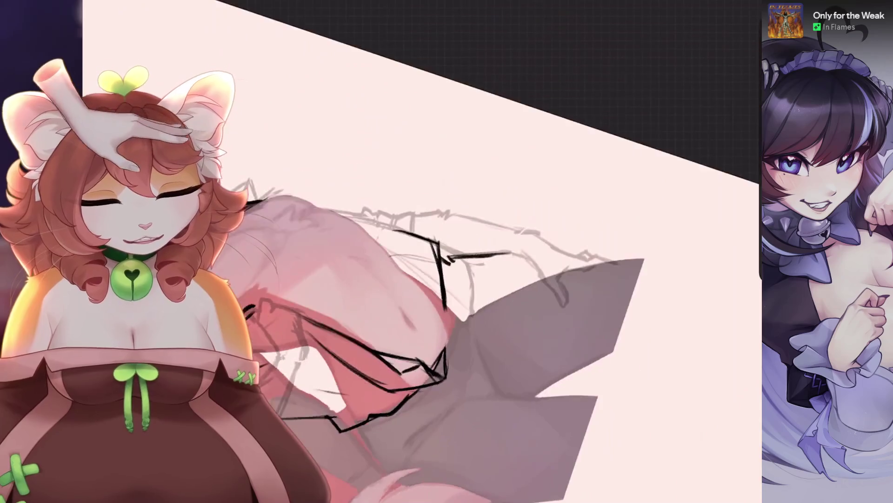
key("ctrl+z")
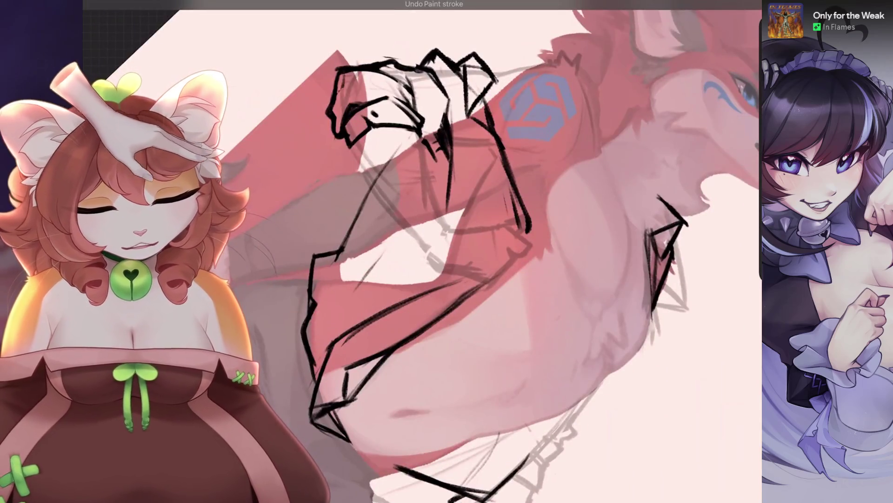
scroll(422, 251, "up", 2)
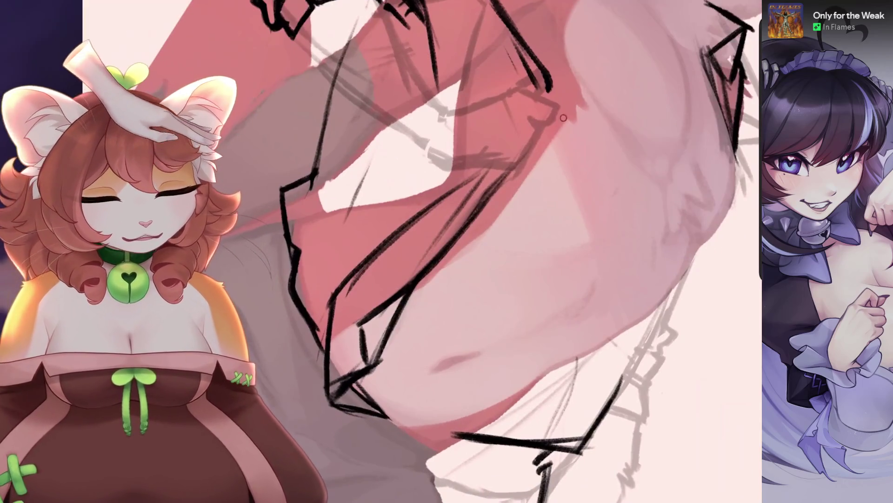
scroll(563, 118, "down", 1)
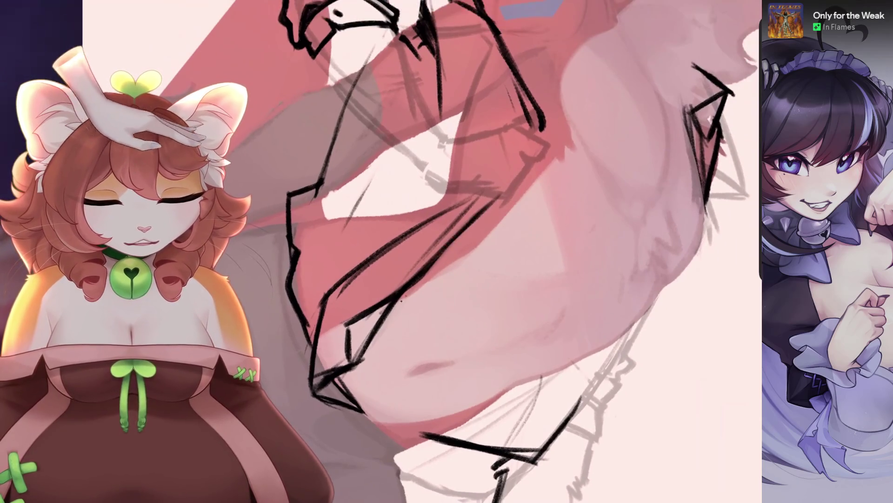
scroll(422, 251, "down", 3)
scroll(422, 252, "up", 5)
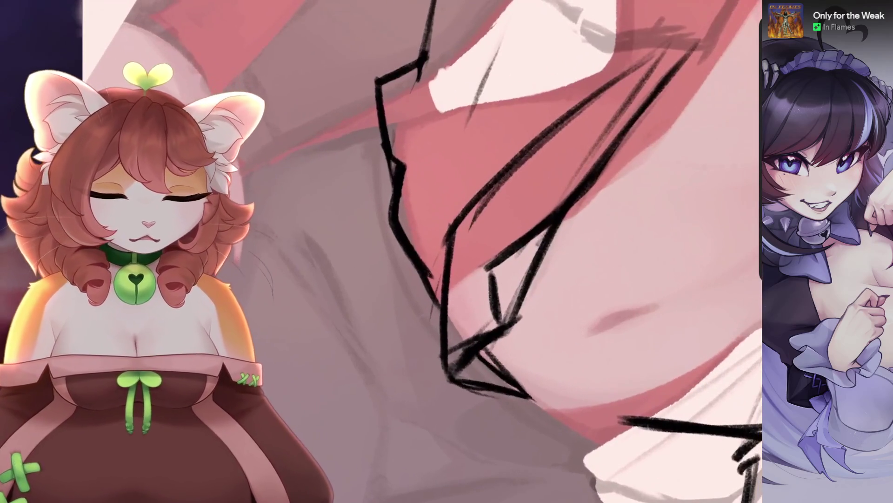
scroll(454, 255, "down", 1)
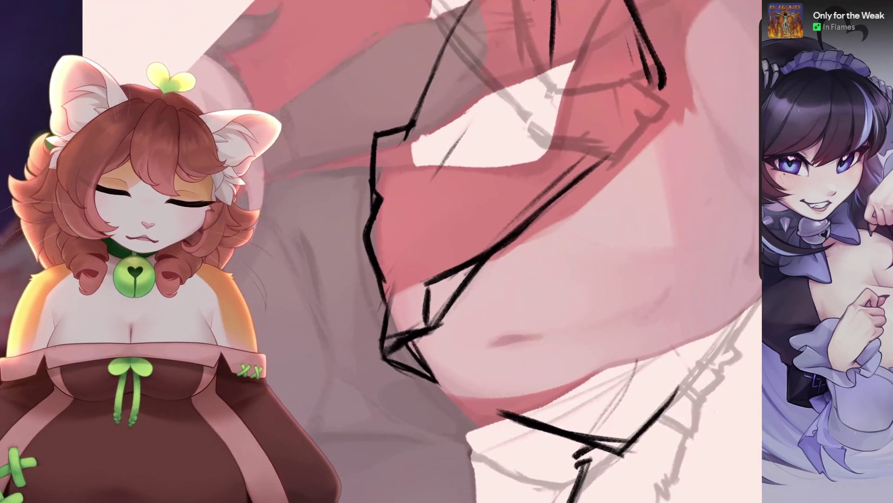
key("ctrl+z")
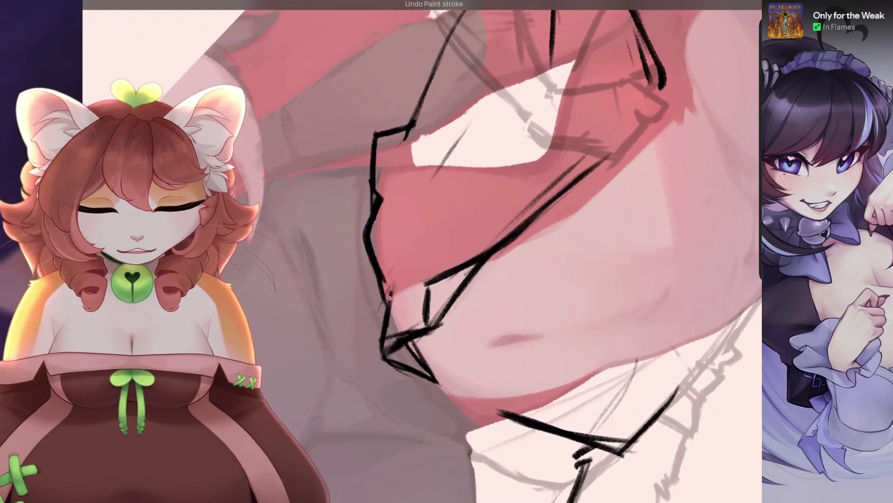
scroll(390, 297, "down", 2)
Redraw a zigzag line down the shirt edge and a short stroke on the arm.
mouse_move(512, 186)
left_mouse_down()
mouse_move(465, 140)
mouse_move(419, 130)
mouse_move(372, 140)
mouse_move(349, 159)
left_mouse_up()
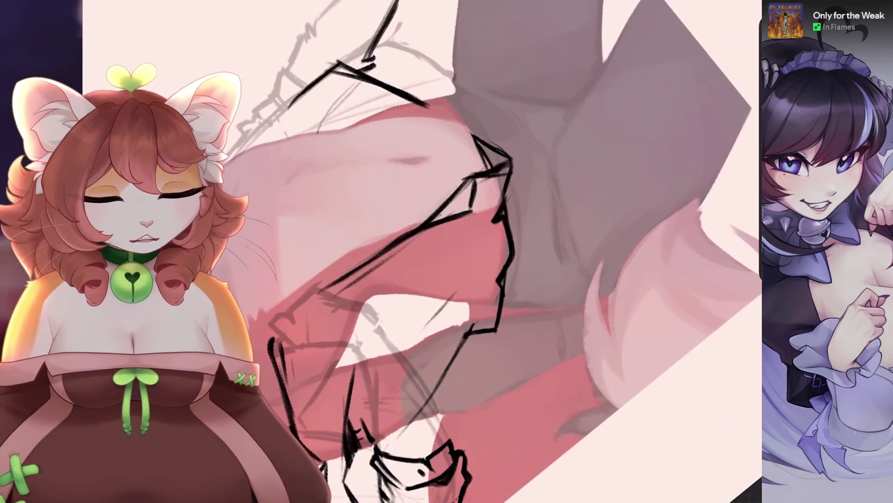
mouse_move(494, 191)
left_mouse_down()
mouse_move(484, 135)
mouse_move(505, 154)
mouse_move(512, 145)
left_mouse_up()
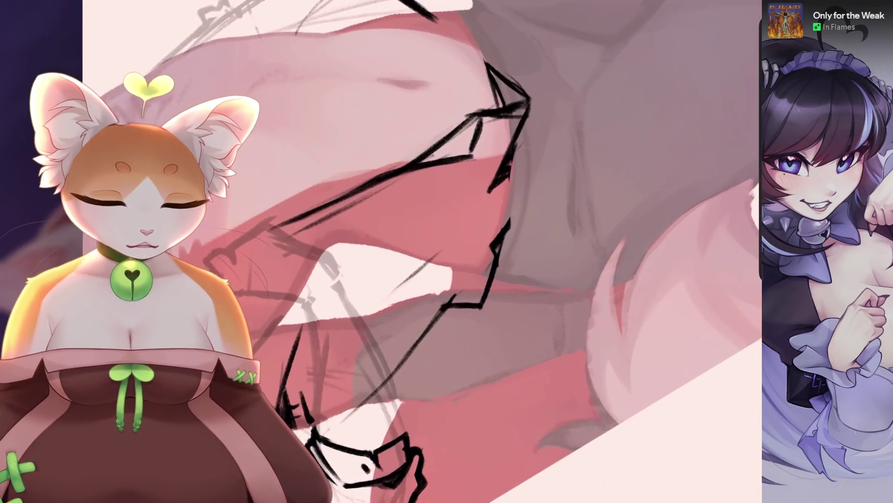
left_click_drag(465, 186, 522, 195)
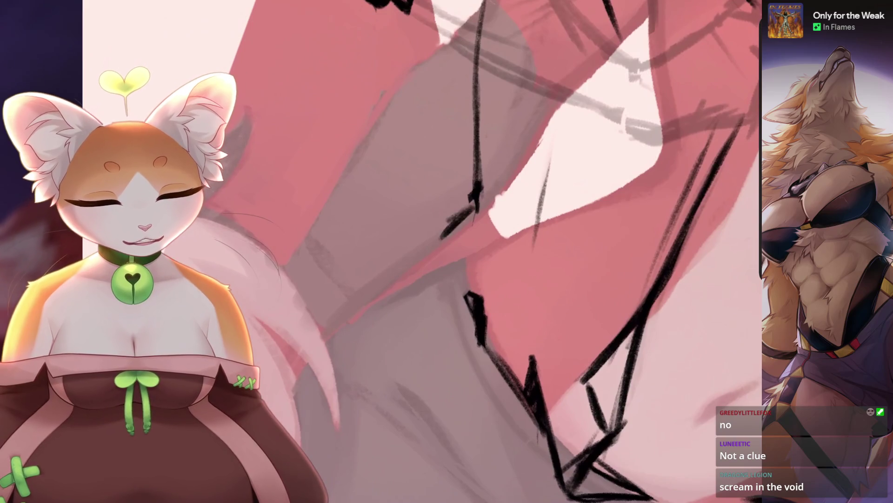
key("ctrl+z")
mouse_move(480, 204)
left_mouse_down()
mouse_move(453, 223)
mouse_move(465, 292)
left_mouse_up()
key("ctrl+z")
left_click_drag(479, 208, 465, 307)
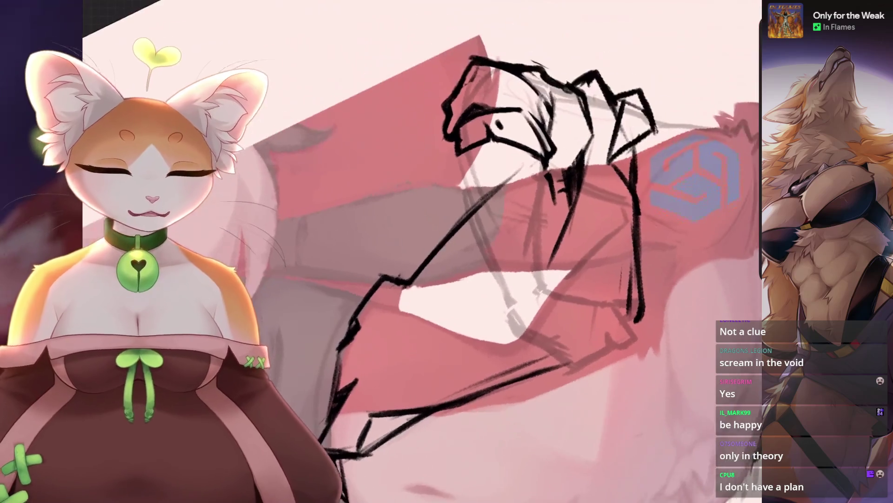
key("ctrl+z")
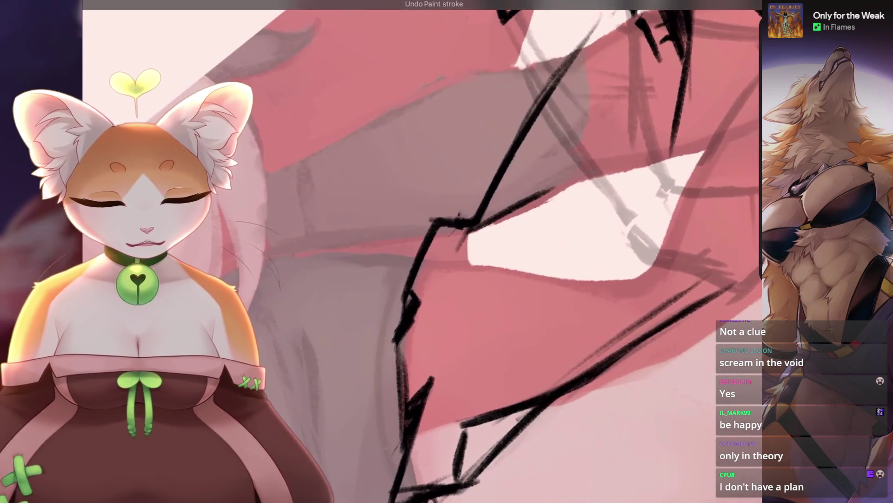
key("ctrl+z")
left_click_drag(484, 219, 570, 175)
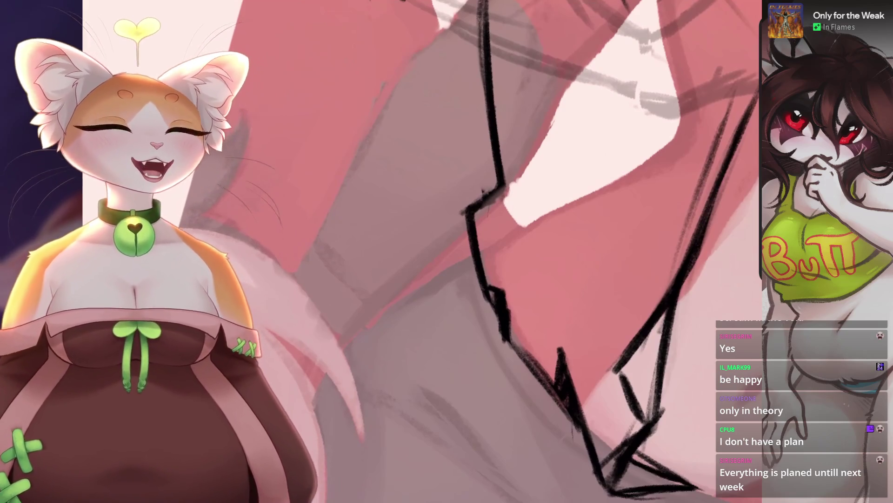
Undo several earlier arm strokes, including the stray line near the canvas centre.
scroll(418, 251, "down", 3)
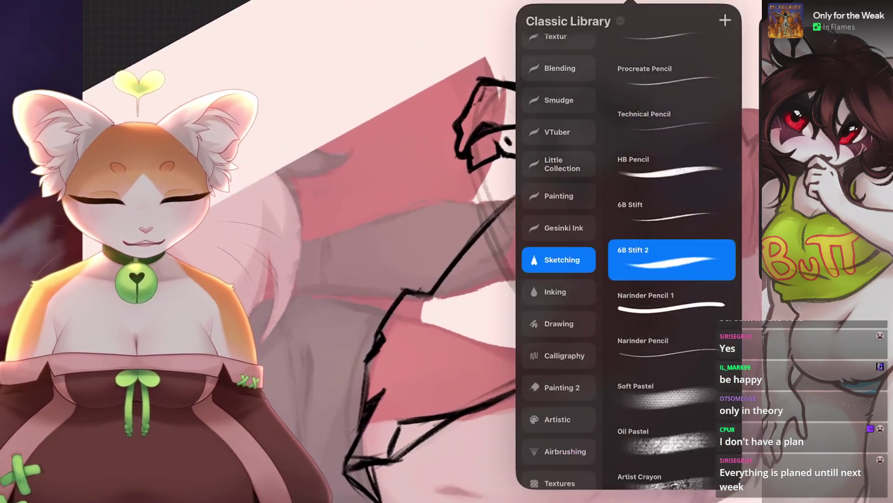
key("ctrl+z")
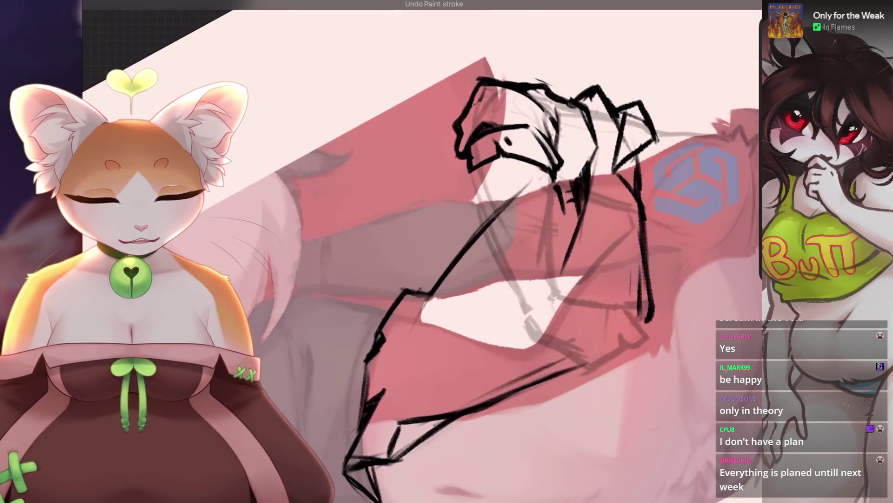
scroll(479, 223, "up", 3)
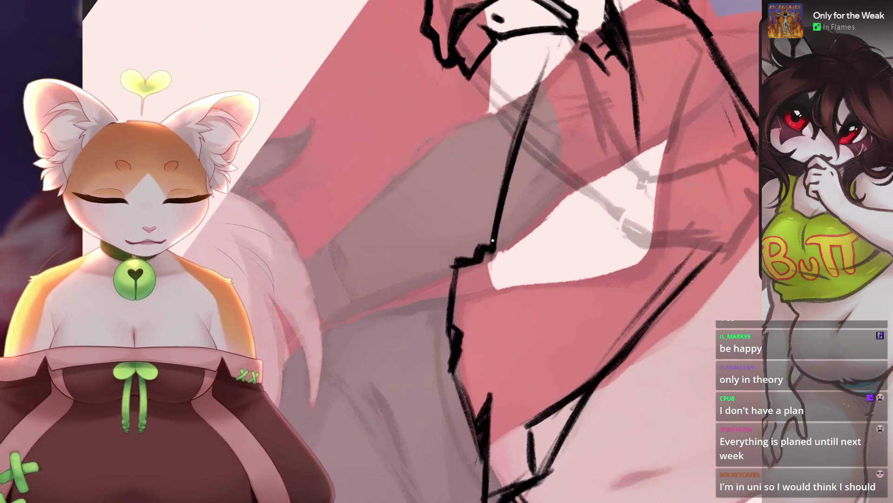
scroll(422, 251, "down", 3)
key("ctrl+z")
scroll(516, 180, "up", 5)
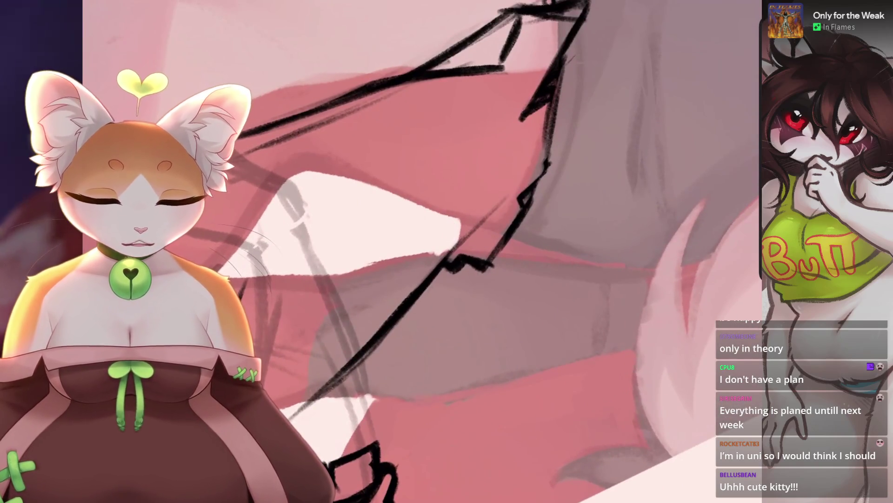
key("ctrl+z")
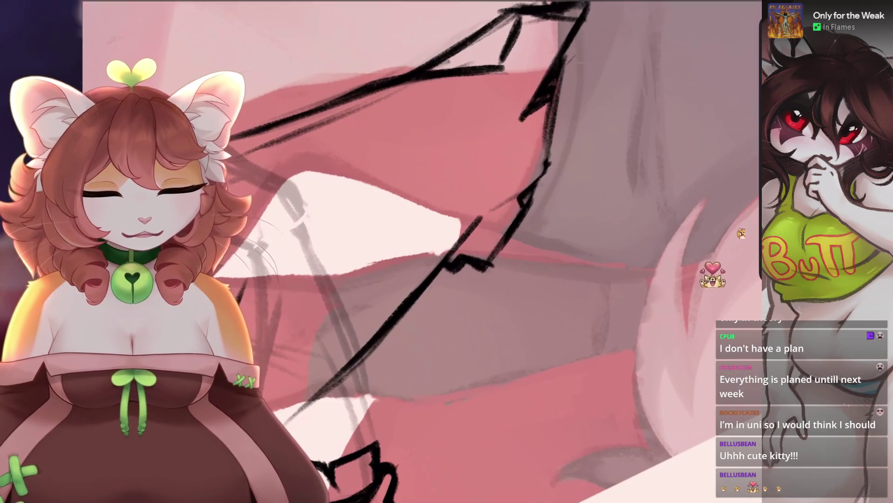
scroll(422, 251, "down", 5)
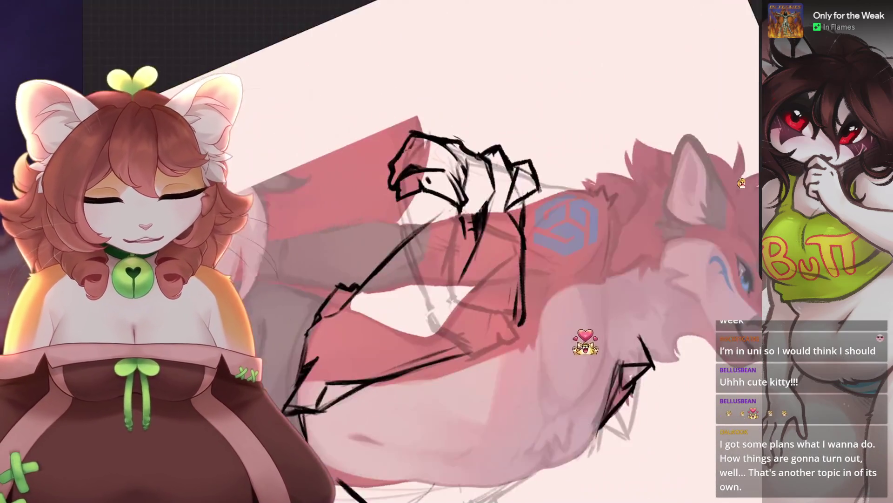
scroll(422, 251, "up", 5)
key("ctrl+z")
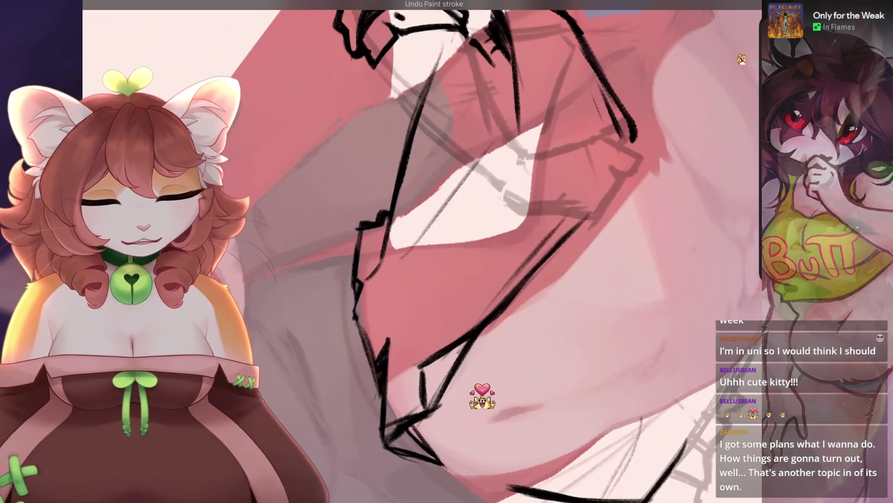
scroll(422, 252, "down", 2)
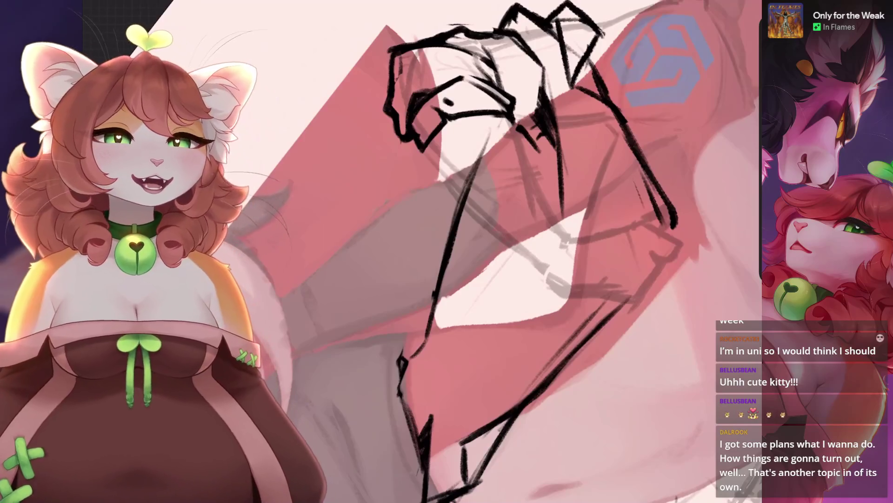
scroll(512, 251, "up", 3)
Redraw the lower arm's edge as a new zigzag line.
key("ctrl+z")
left_click_drag(467, 149, 454, 235)
key("ctrl+z")
left_click_drag(467, 156, 454, 238)
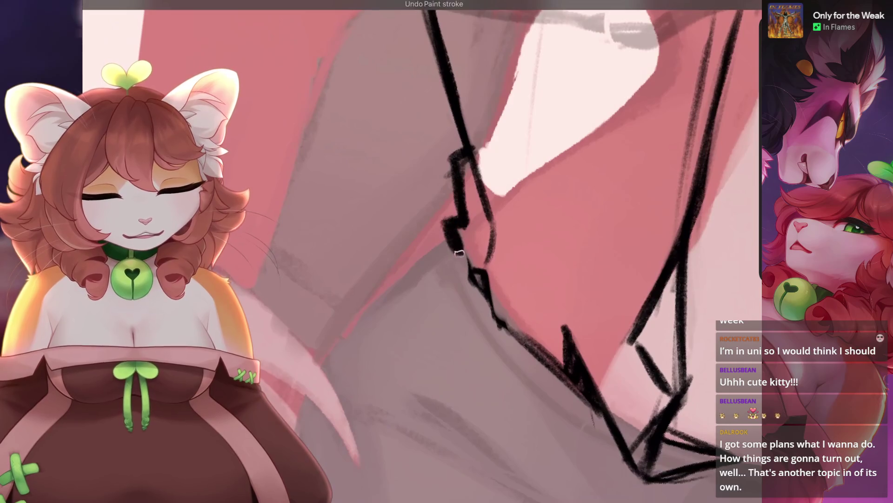
scroll(453, 238, "down", 3)
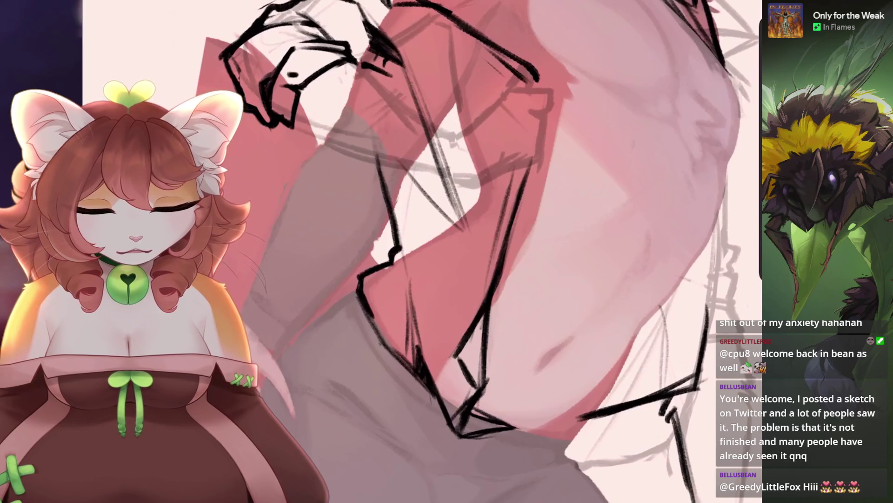
Sketch lines along the open shirt edge down across the chest.
key("ctrl+z")
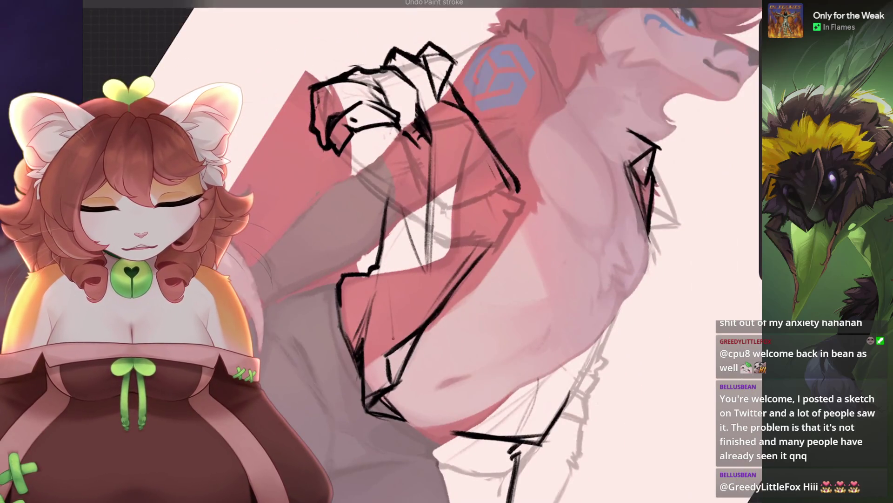
key("ctrl+z")
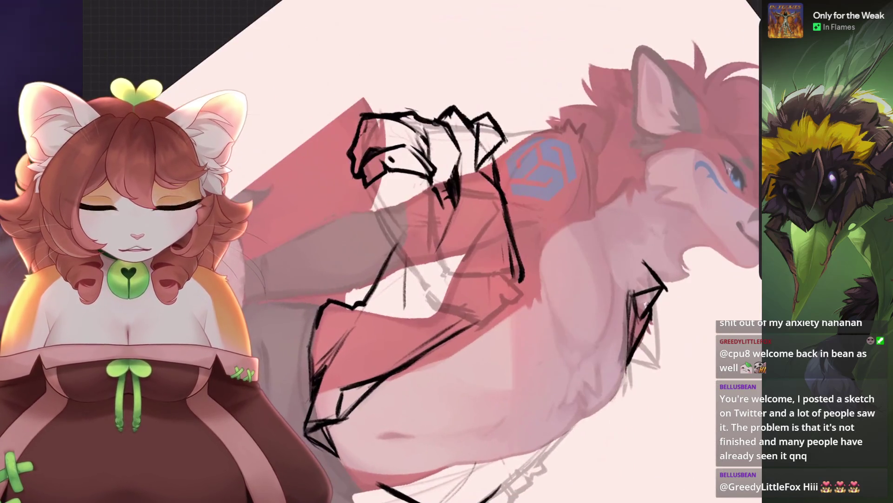
left_click_drag(440, 205, 396, 326)
left_click_drag(426, 261, 405, 300)
left_click_drag(454, 230, 412, 301)
left_click_drag(433, 194, 415, 229)
scroll(465, 209, "up", 3)
key("ctrl+z")
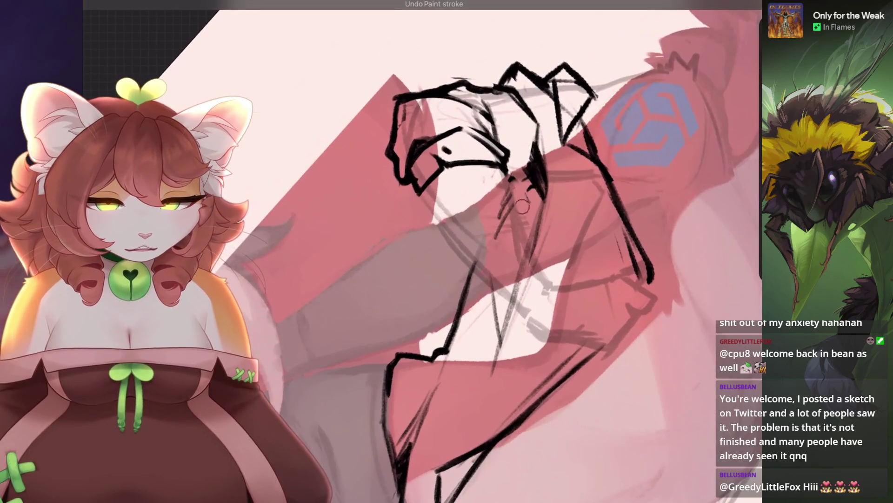
Try short black strokes on the hand and arm, undoing the ones that miss.
scroll(465, 251, "down", 2)
scroll(465, 251, "down", 2)
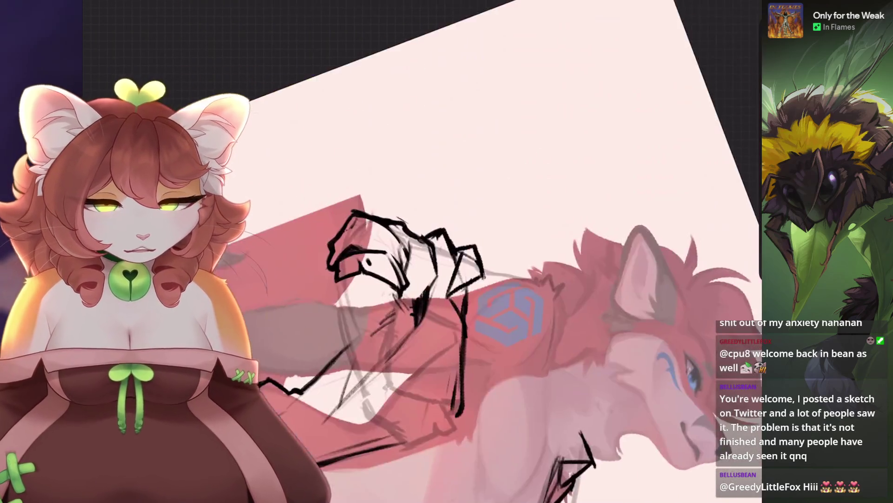
scroll(424, 275, "up", 3)
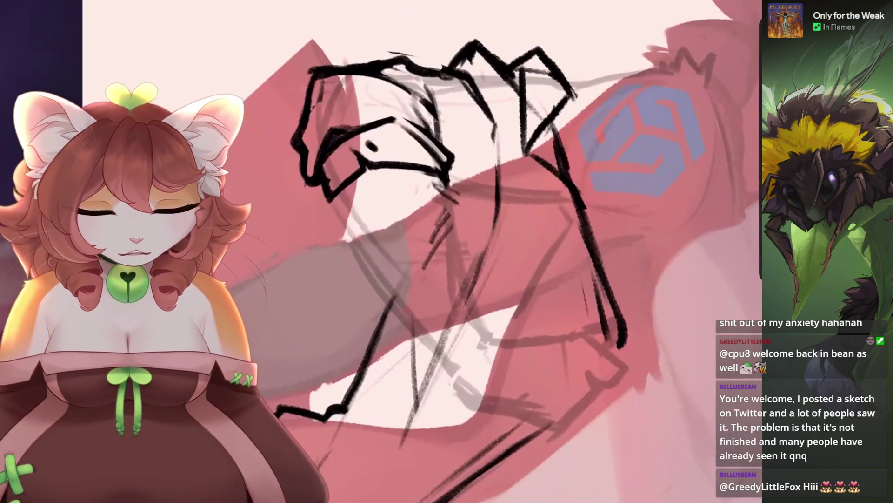
key("ctrl+z")
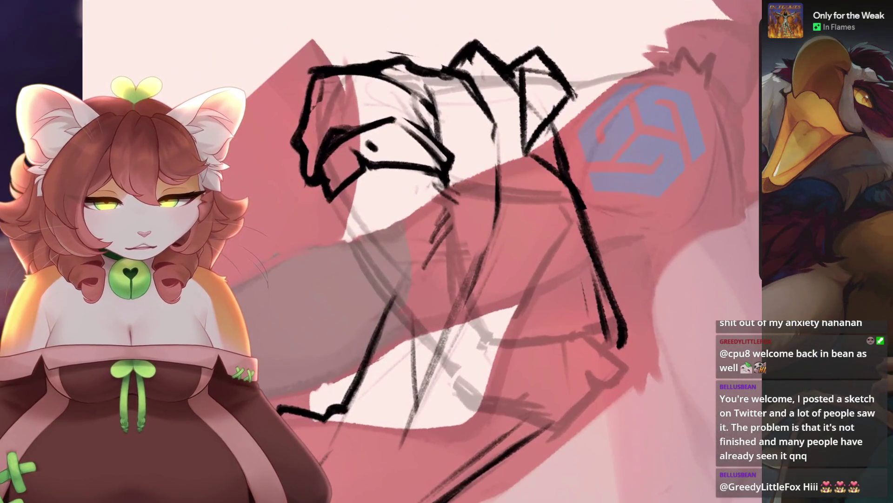
key("ctrl+z")
mouse_move(478, 190)
left_mouse_down()
mouse_move(450, 202)
mouse_move(466, 213)
mouse_move(454, 208)
mouse_move(455, 218)
left_mouse_up()
key("ctrl+z")
key("ctrl+z")
scroll(521, 251, "down", 3)
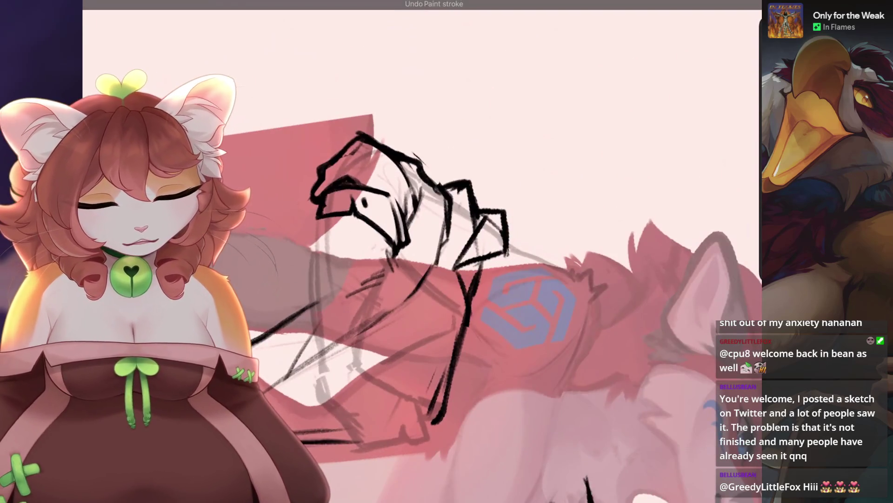
scroll(419, 252, "up", 2)
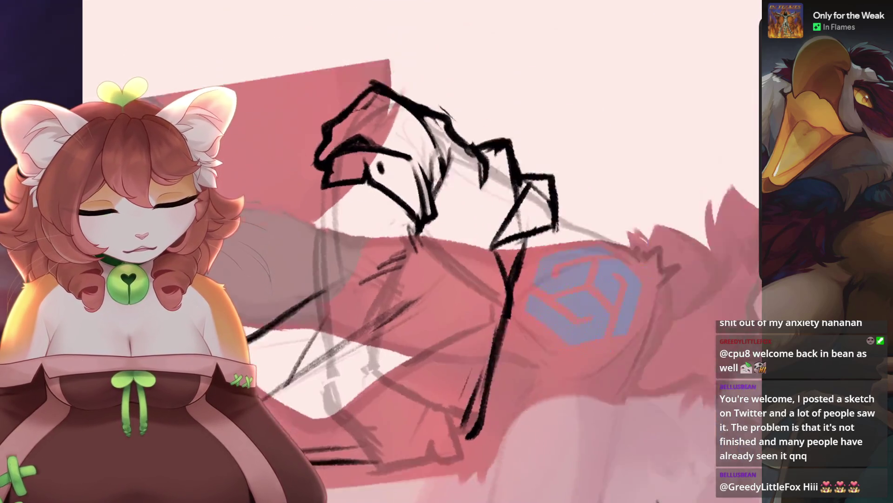
scroll(419, 251, "down", 1)
left_click_drag(446, 210, 396, 307)
key("ctrl+z")
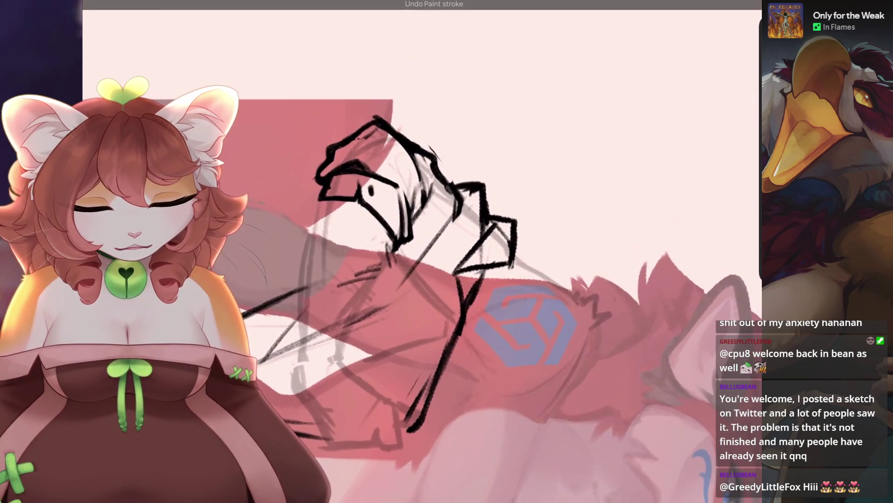
Draw lines down the forearm to the hand and erase the thick wrist strokes.
scroll(418, 252, "up", 1)
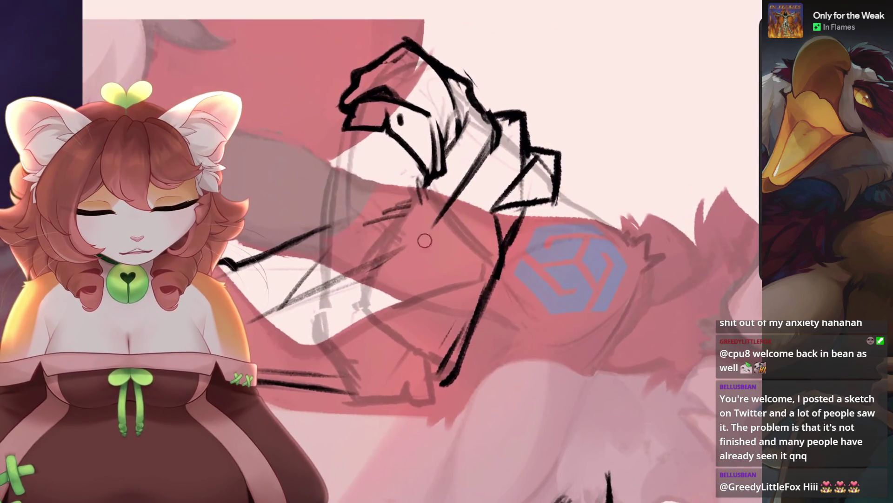
scroll(419, 251, "up", 1)
scroll(419, 251, "down", 3)
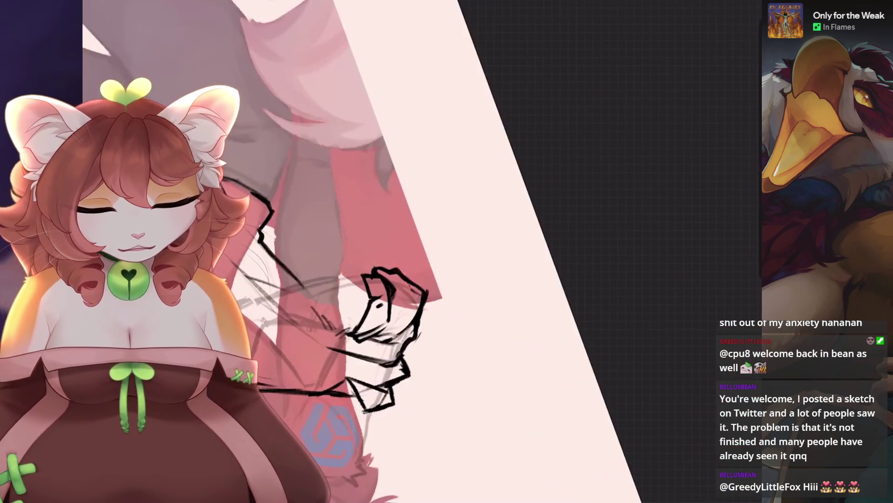
scroll(419, 251, "up", 3)
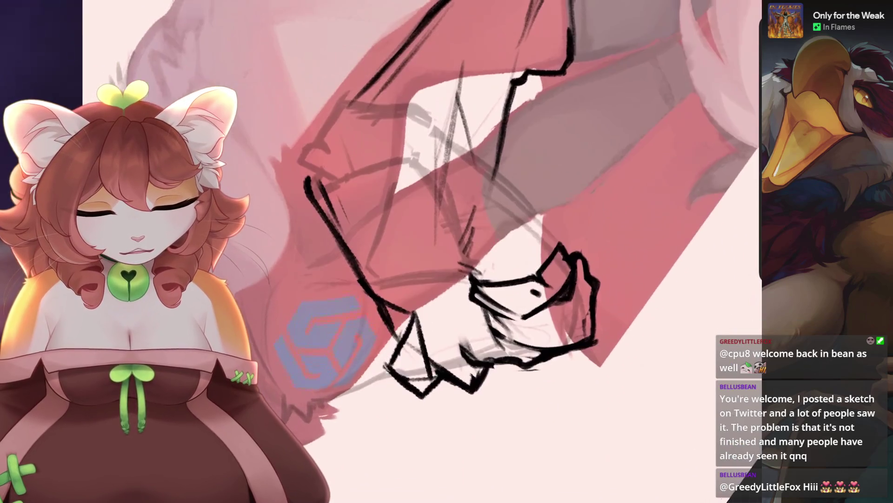
mouse_move(435, 224)
left_mouse_down()
mouse_move(446, 326)
mouse_move(480, 358)
mouse_move(466, 351)
left_mouse_up()
scroll(418, 251, "down", 3)
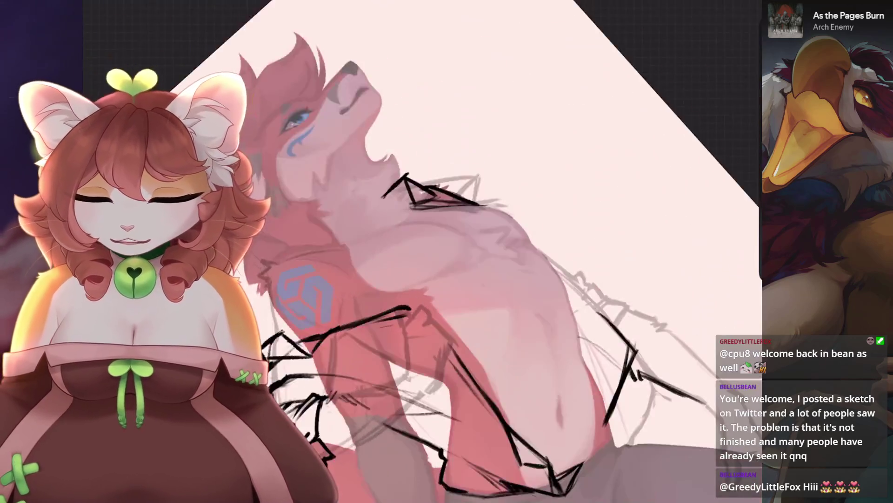
scroll(399, 280, "up", 5)
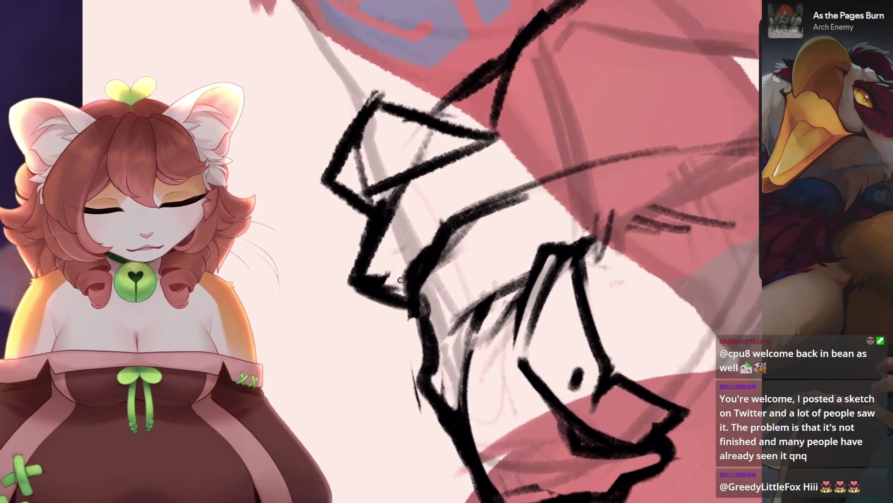
mouse_move(400, 279)
left_mouse_down()
mouse_move(462, 228)
mouse_move(467, 239)
mouse_move(429, 270)
left_mouse_up()
scroll(419, 251, "down", 3)
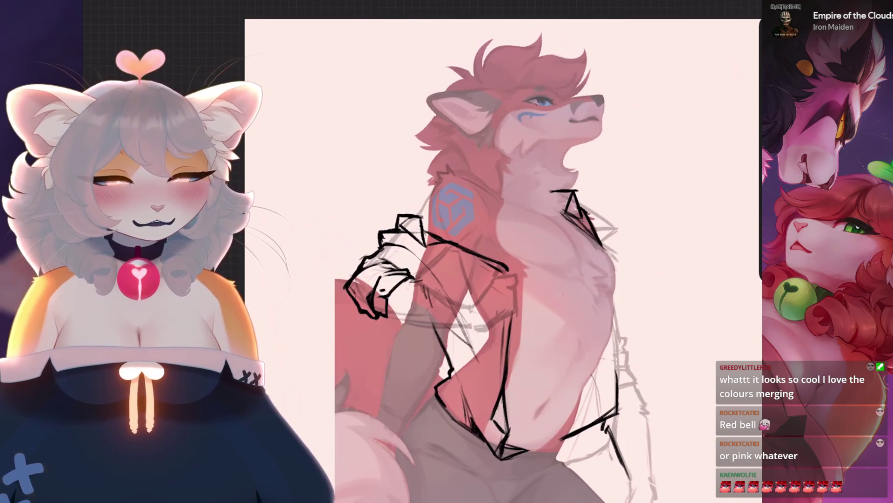
Reframe the canvas to show the whole wolf, then select Layer 56 in the layer list.
mouse_move(540, 100)
left_mouse_down()
mouse_move(473, 94)
mouse_move(454, 49)
left_mouse_up()
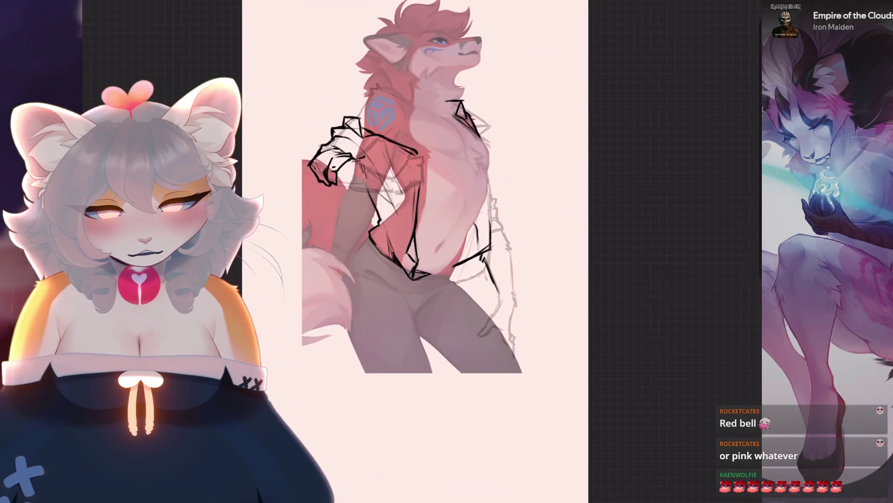
left_click(651, 205)
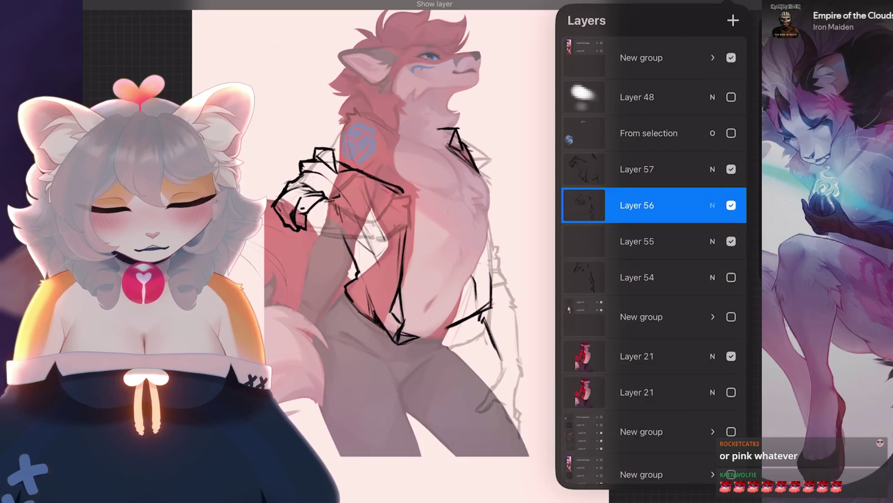
Glance at Layer 56's blending options and hide Layer 55.
left_click(712, 205)
left_click(713, 205)
left_click(731, 241)
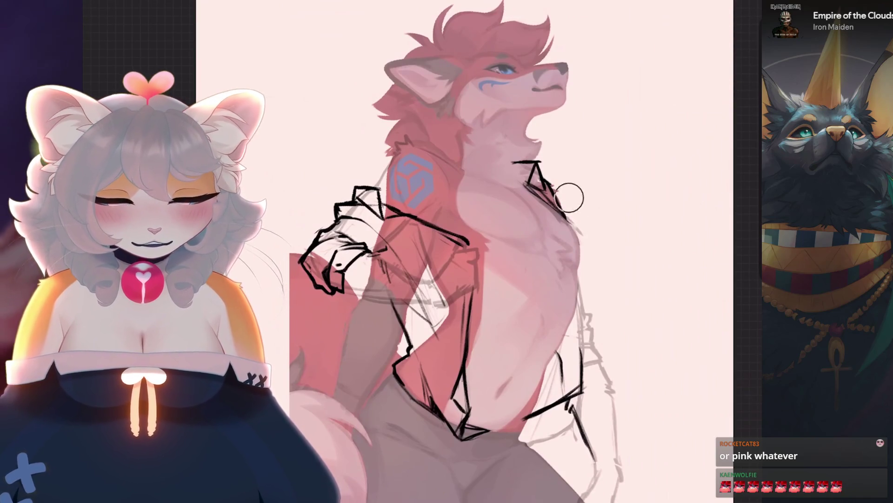
scroll(466, 251, "up", 5)
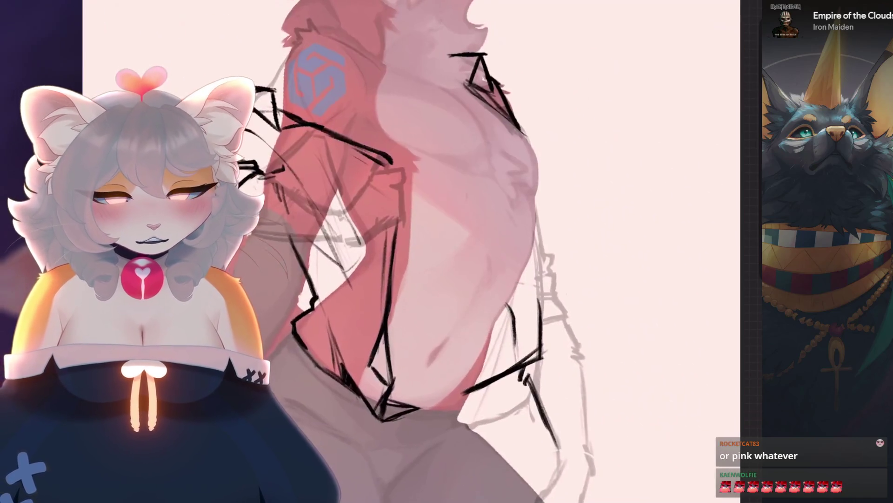
scroll(554, 269, "down", 3)
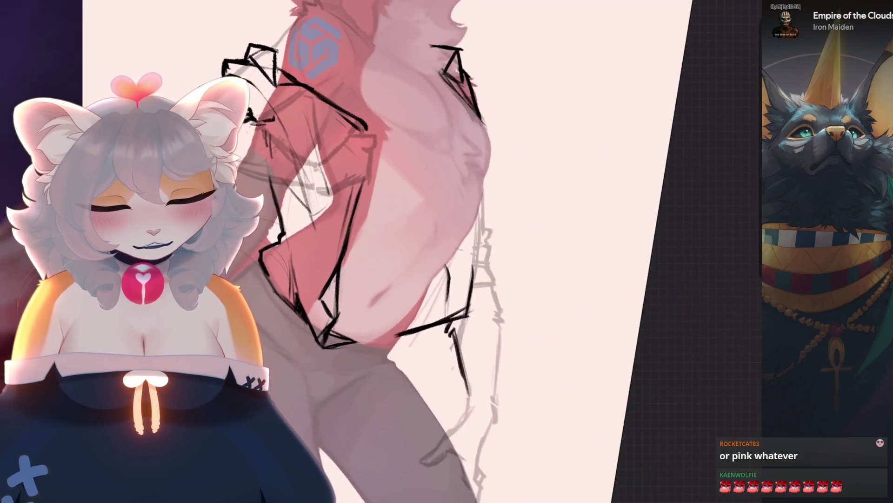
Zoom in on the torso and arm lineart and make Layer 57 the working layer.
scroll(472, 349, "down", 2)
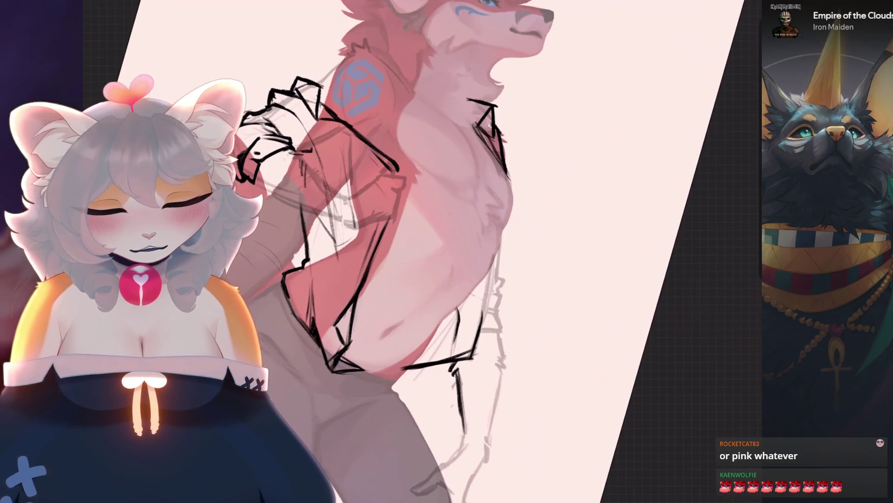
scroll(419, 279, "up", 3)
scroll(534, 209, "down", 3)
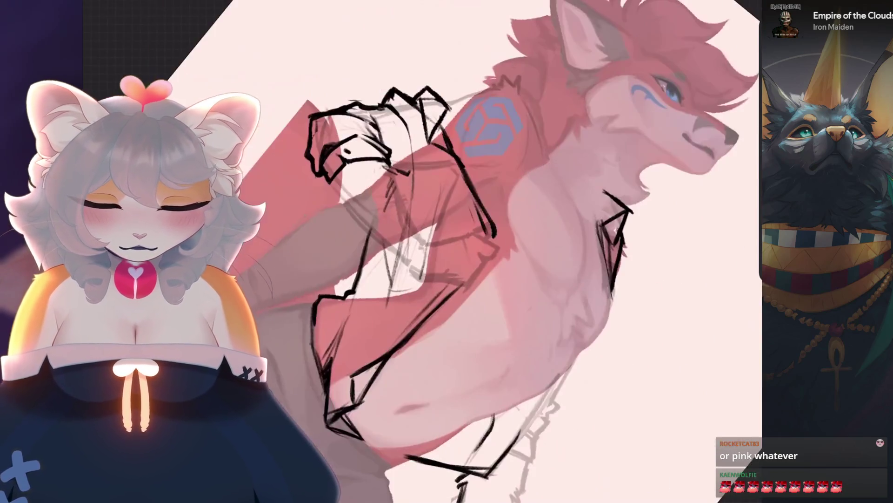
scroll(526, 279, "down", 3)
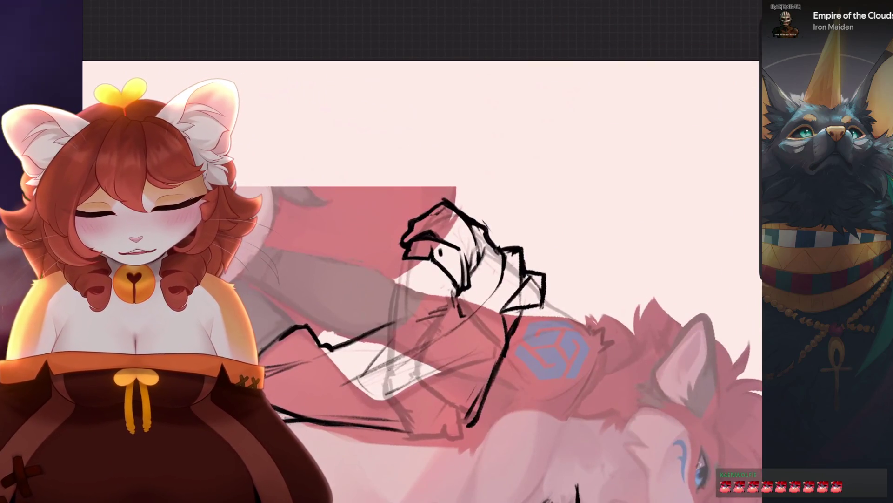
scroll(419, 251, "down", 3)
left_click(658, 166)
Zoom back out over the shirt and reopen the layer list.
scroll(418, 251, "up", 3)
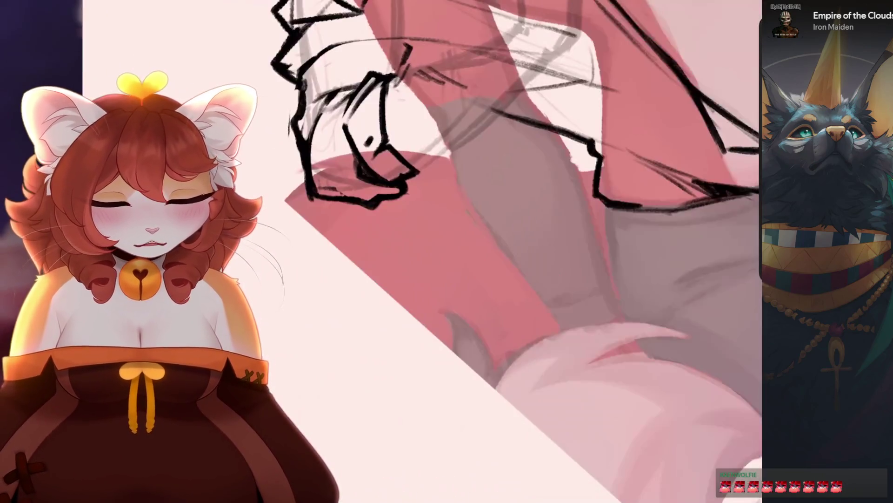
scroll(515, 251, "up", 3)
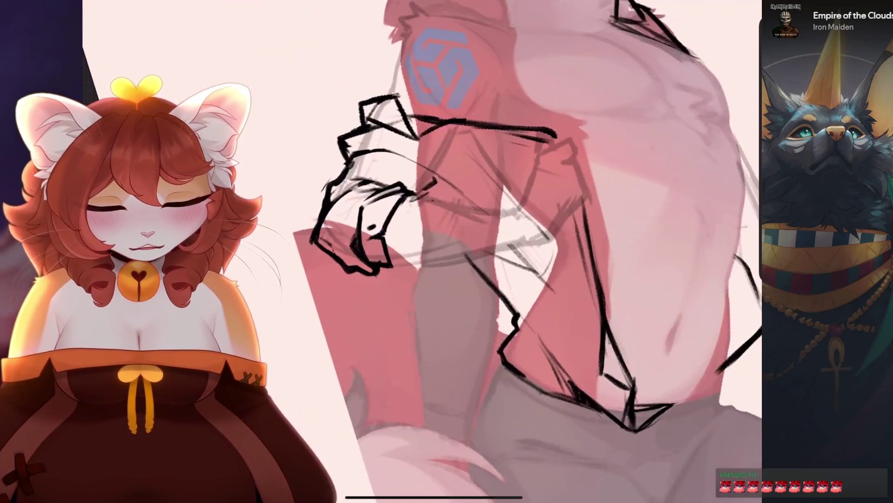
scroll(465, 252, "up", 3)
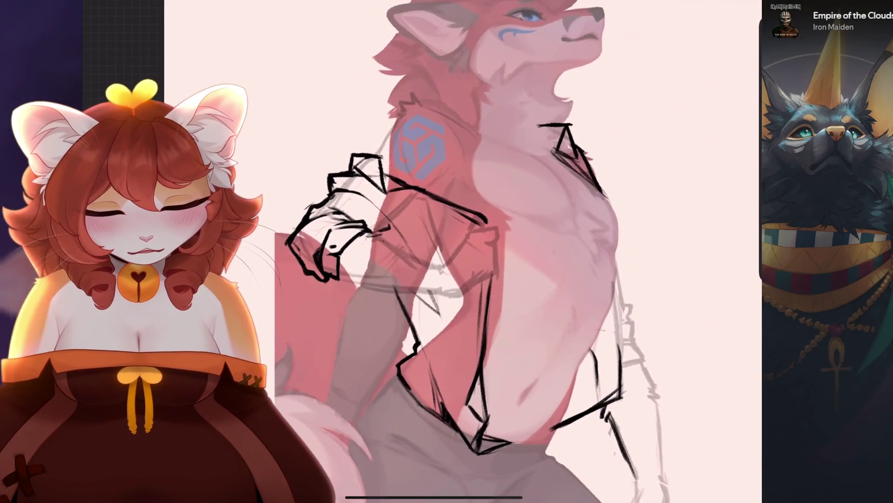
scroll(432, 252, "up", 3)
scroll(438, 223, "up", 3)
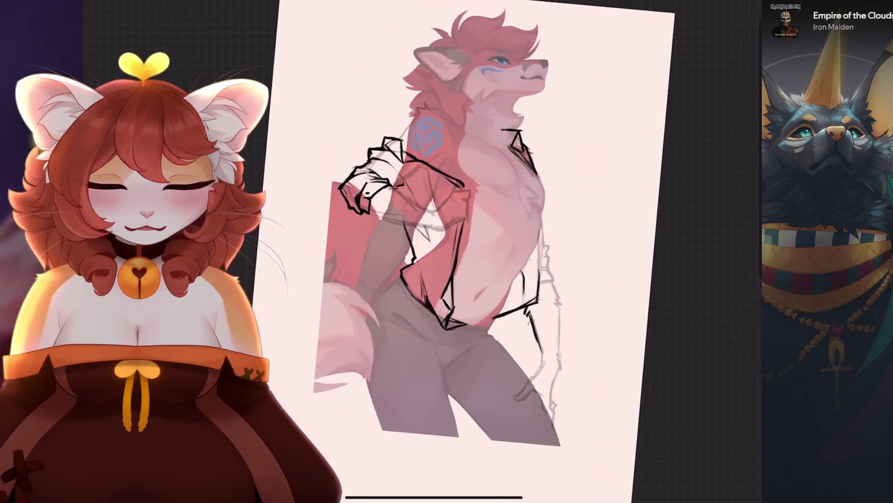
scroll(437, 251, "up", 2)
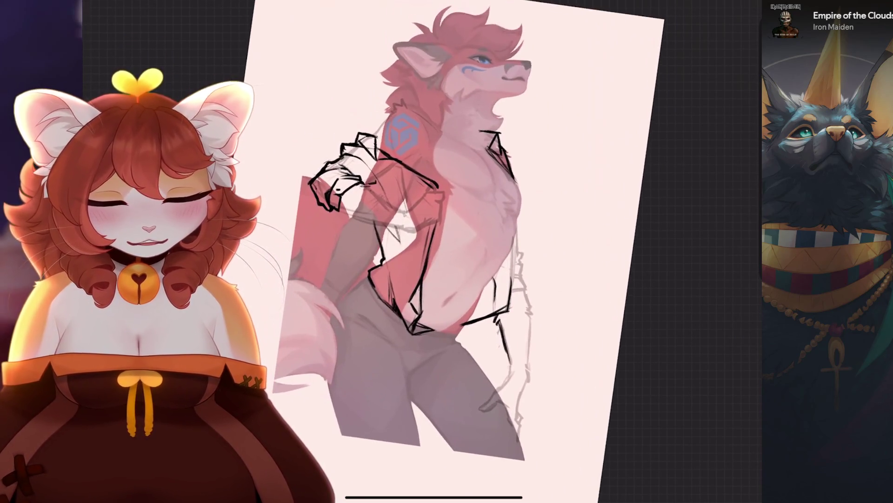
key("l")
scroll(410, 232, "down", 1)
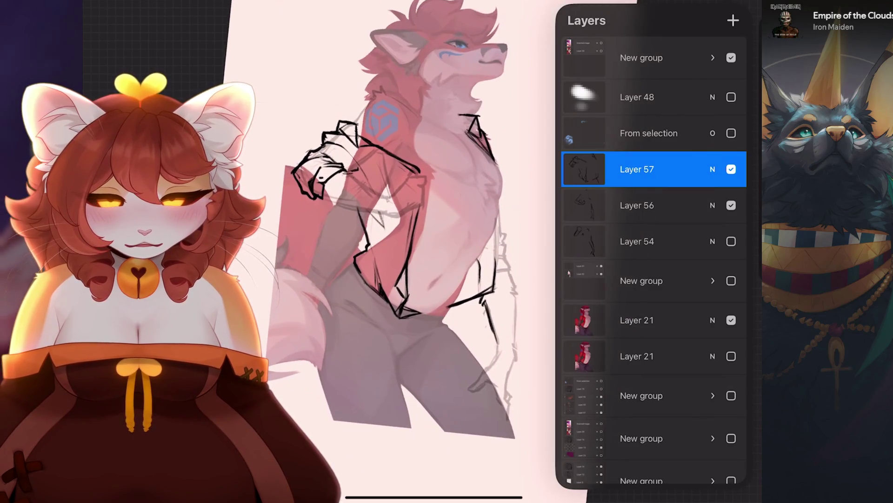
Raise Layer 57's opacity to 100%.
scroll(418, 233, "up", 5)
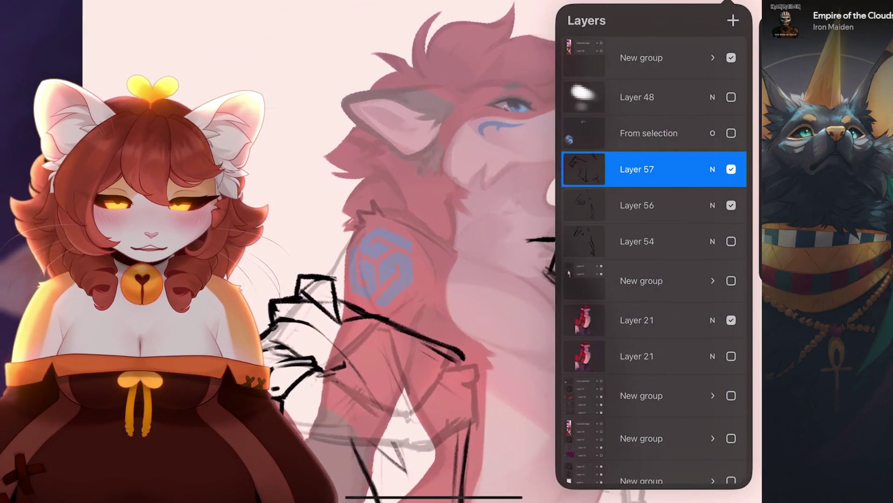
scroll(419, 233, "down", 3)
scroll(418, 233, "up", 4)
left_click(712, 169)
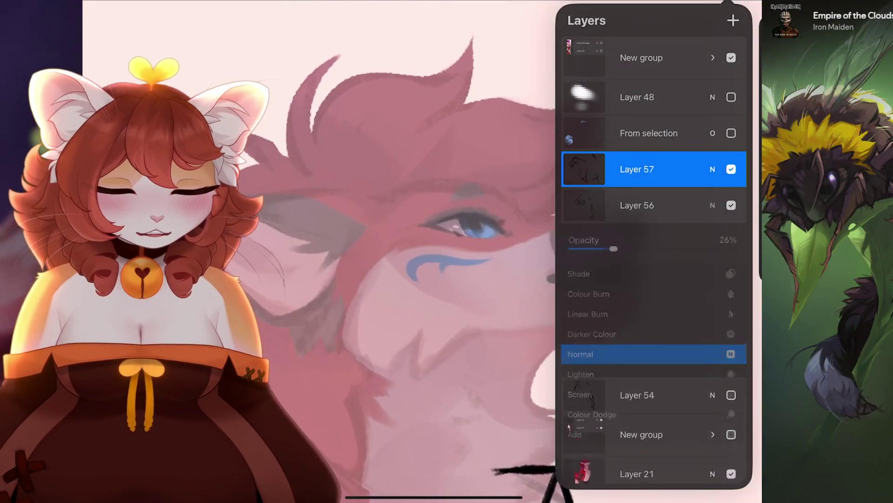
left_click_drag(675, 248, 730, 248)
left_click(712, 169)
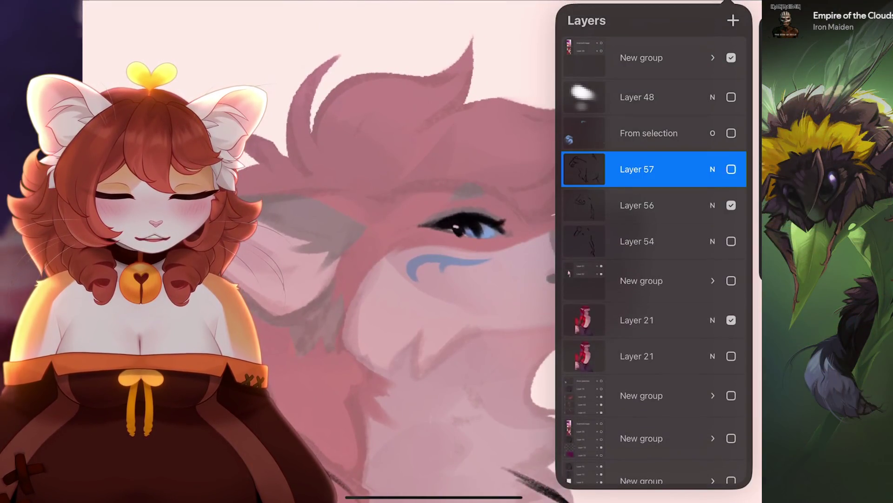
Switch the working layer from Layer 56 to Layer 54.
scroll(372, 279, "down", 3)
scroll(372, 251, "down", 3)
left_click(637, 205)
scroll(372, 251, "up", 5)
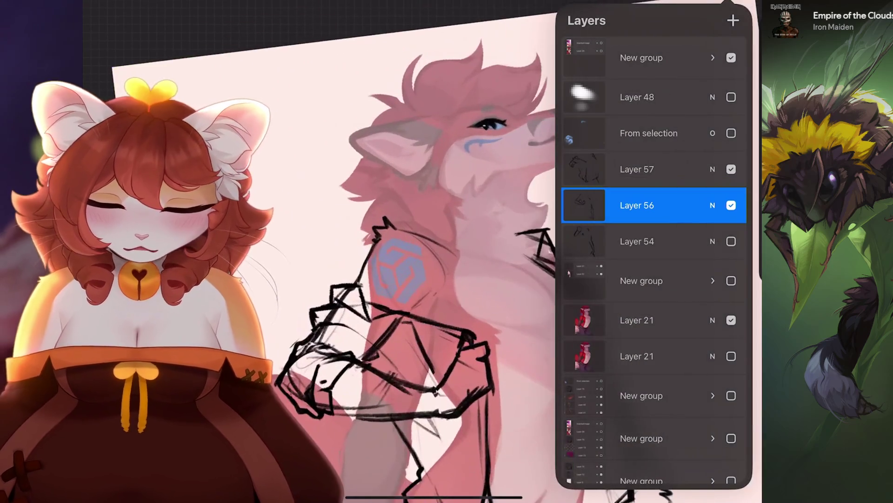
left_click(637, 241)
scroll(372, 251, "down", 3)
Settle Layer 54's opacity at about 76%, then add a new layer above it.
left_click(712, 241)
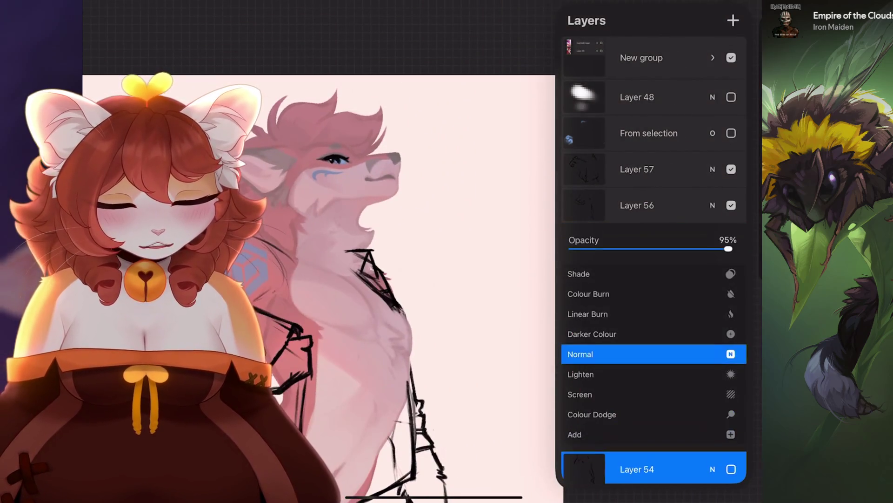
left_click(712, 468)
left_click(712, 238)
mouse_move(737, 281)
left_mouse_down()
mouse_move(624, 281)
mouse_move(638, 282)
left_mouse_up()
left_click(731, 239)
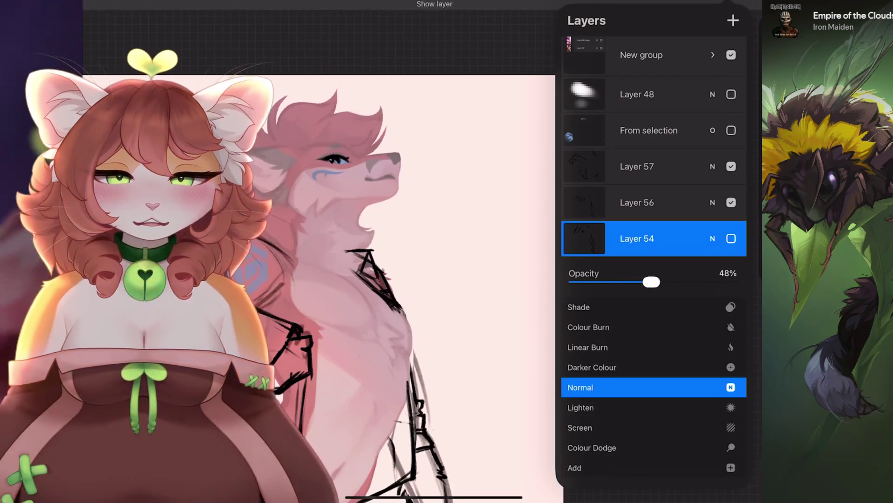
key("ctrl+z")
key("ctrl+z")
key("ctrl+z")
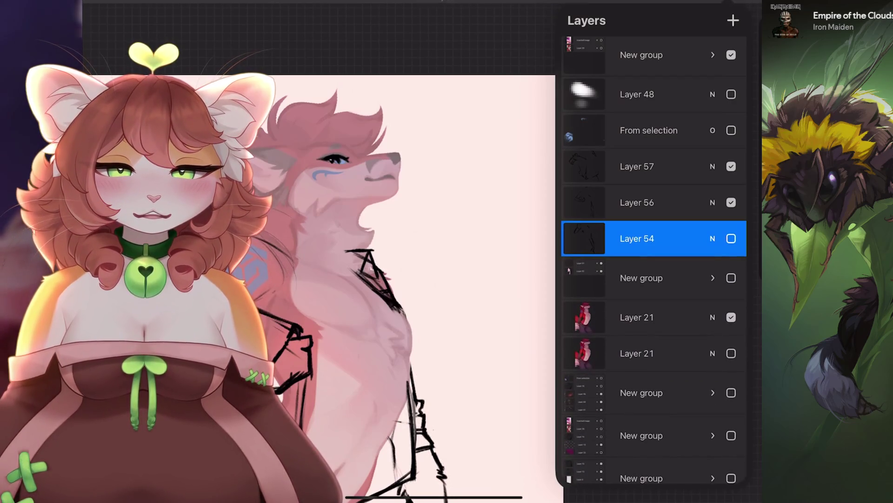
left_click(712, 238)
mouse_move(737, 246)
left_mouse_down()
mouse_move(631, 246)
mouse_move(674, 245)
left_mouse_up()
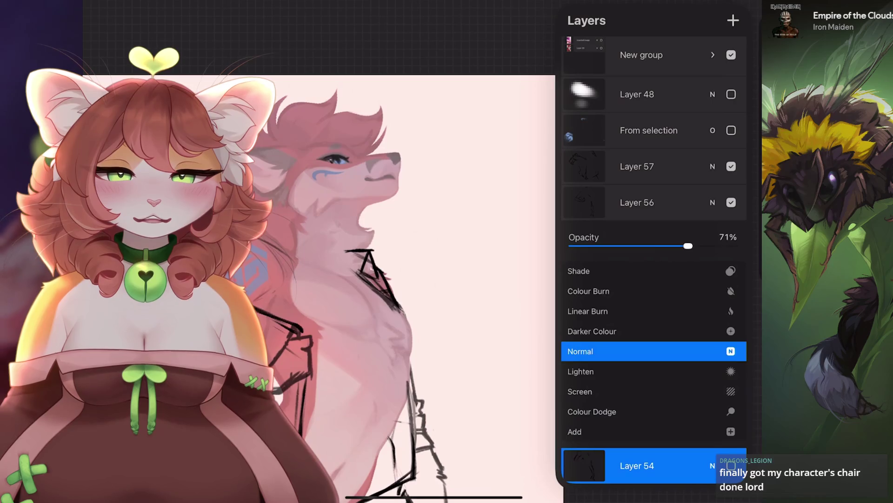
key("ctrl+z")
mouse_move(737, 210)
left_mouse_down()
mouse_move(634, 209)
mouse_move(698, 210)
left_mouse_up()
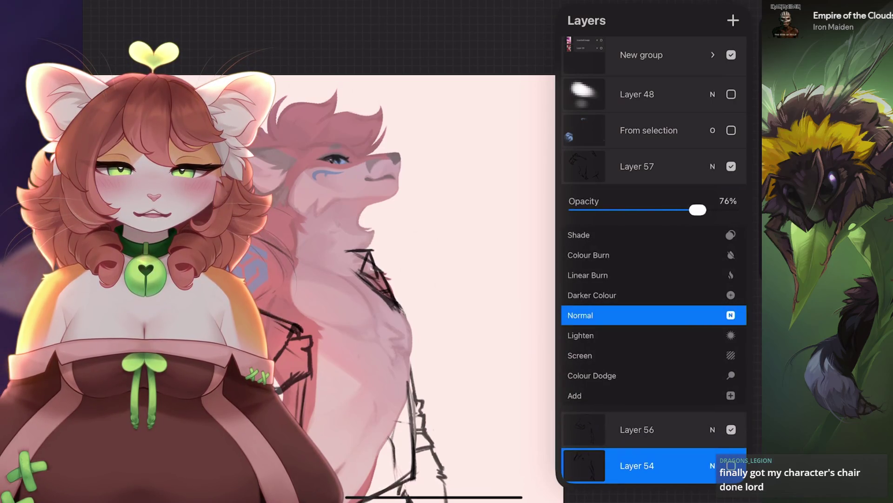
left_click(712, 465)
left_click(734, 20)
left_click(466, 140)
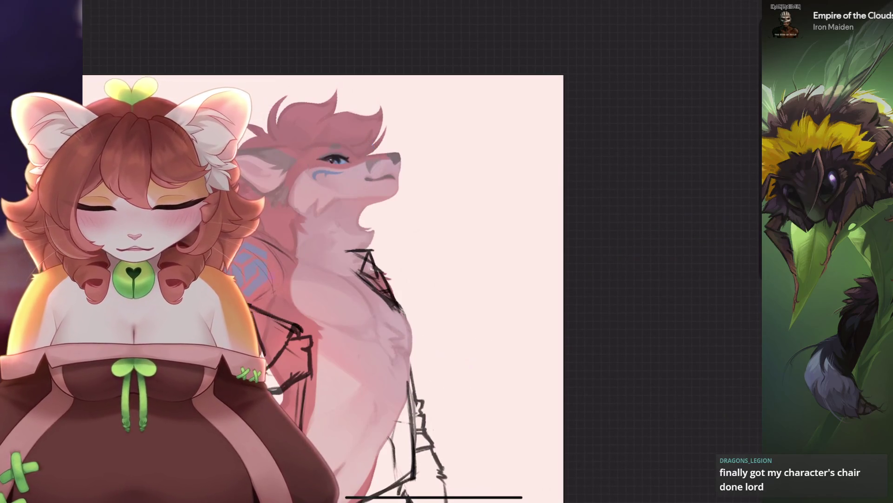
Sample the blue from the wolf's iris as the emblem colour.
scroll(335, 160, "up", 10)
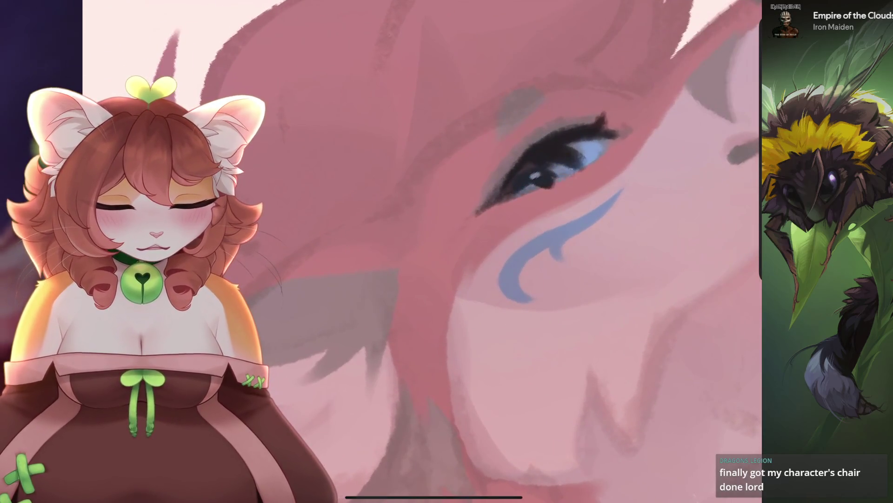
mouse_move(537, 181)
left_mouse_down()
mouse_move(578, 144)
mouse_move(590, 151)
left_mouse_up()
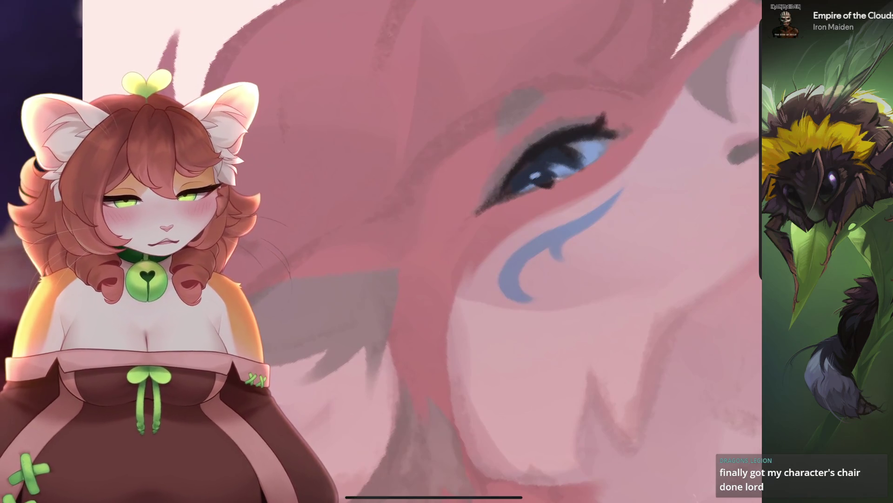
scroll(422, 251, "down", 10)
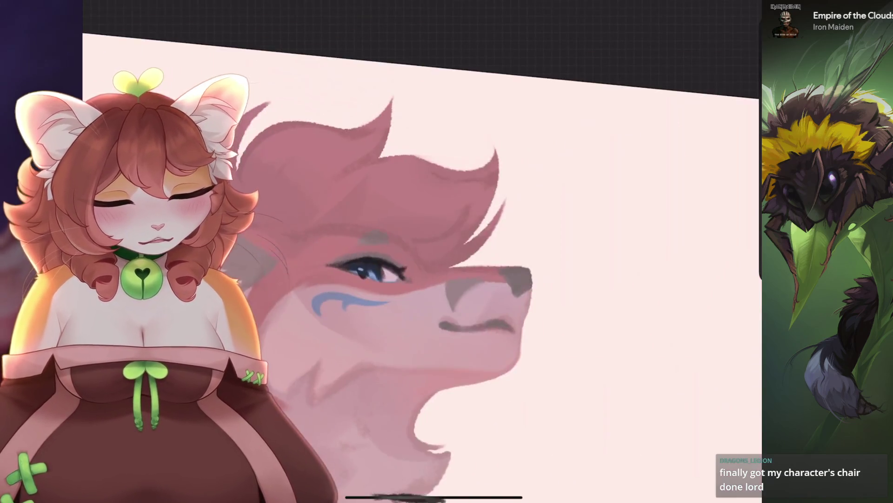
scroll(422, 252, "up", 3)
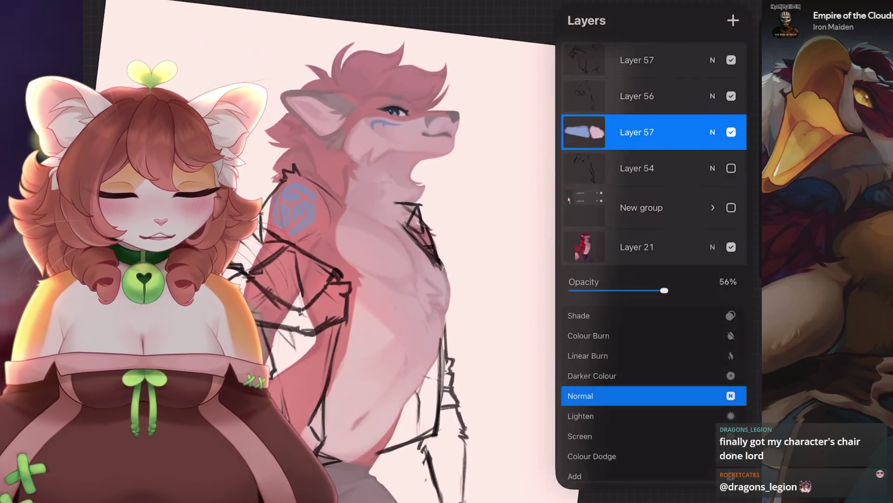
Merge the blue shoulder emblem layer down so the emblem shows solid blue.
left_click(637, 124)
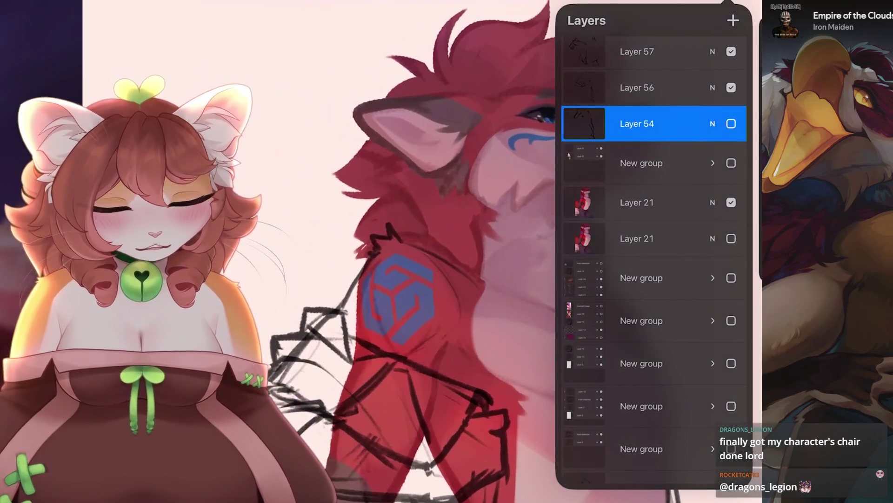
left_click(637, 163)
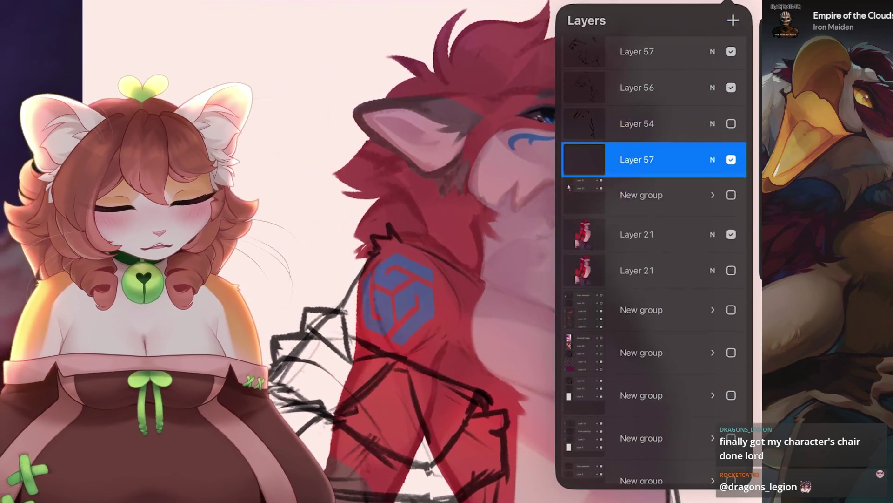
left_click(566, 120)
Sample the wolf's eye and restore the previous blue as the current colour.
scroll(565, 120, "up", 5)
left_click(541, 198)
left_click(728, 3)
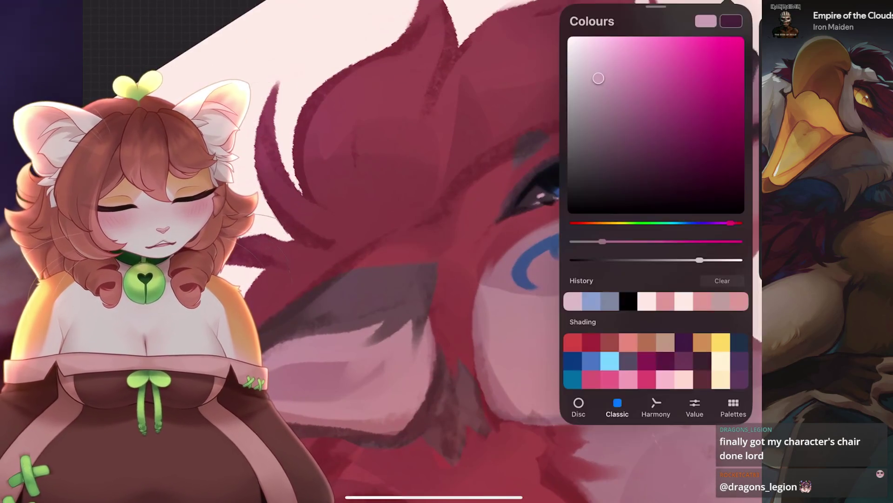
left_click(548, 192)
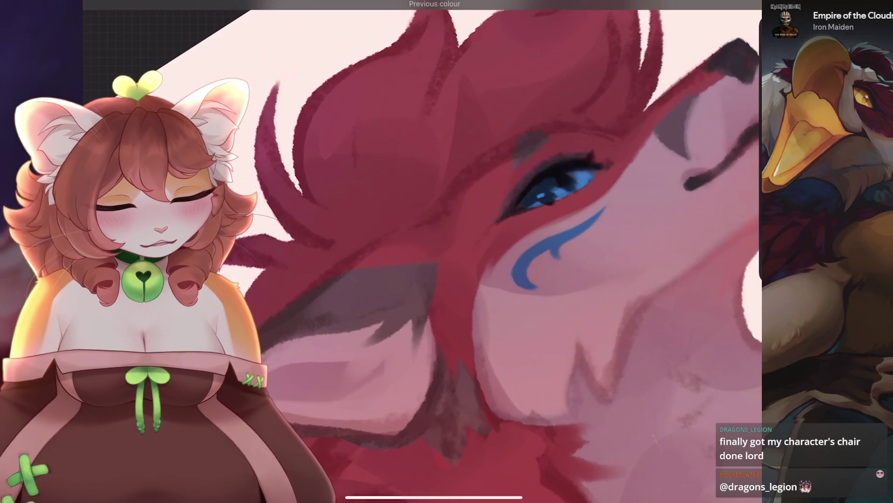
scroll(432, 251, "down", 5)
scroll(432, 251, "down", 5)
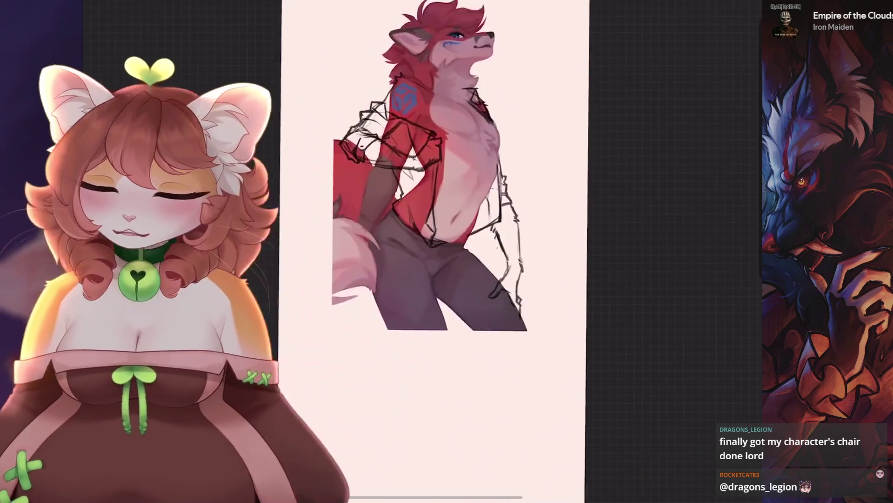
Fill the forearm and hand with dark brown.
scroll(466, 232, "up", 8)
scroll(432, 251, "down", 5)
scroll(465, 232, "up", 5)
scroll(578, 199, "up", 5)
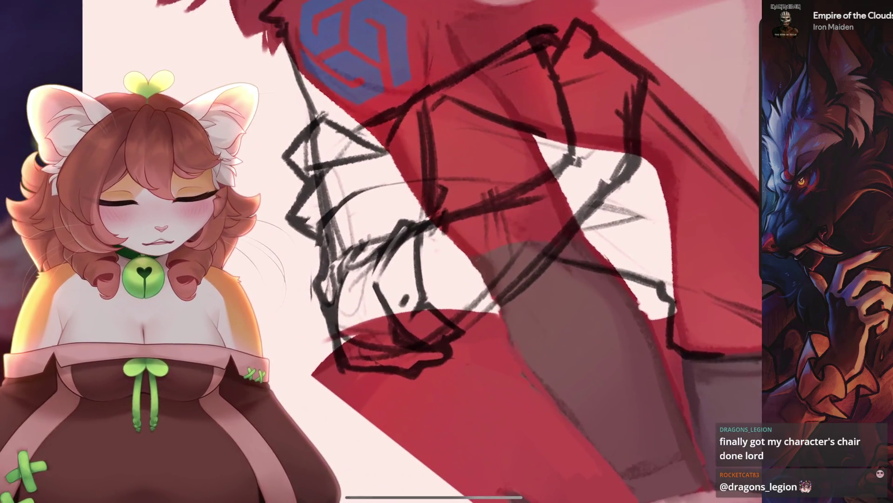
mouse_move(409, 242)
left_mouse_down()
mouse_move(447, 261)
mouse_move(465, 298)
mouse_move(510, 265)
left_mouse_up()
scroll(465, 251, "down", 5)
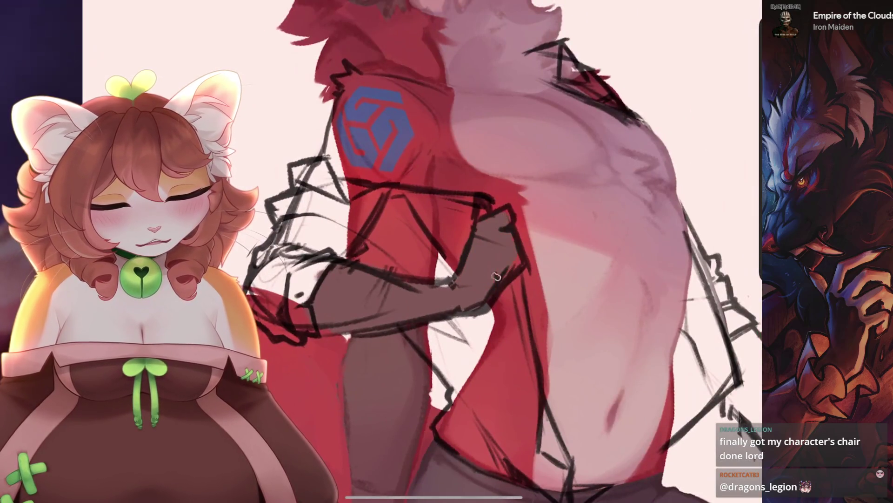
scroll(471, 293, "down", 5)
scroll(471, 293, "up", 5)
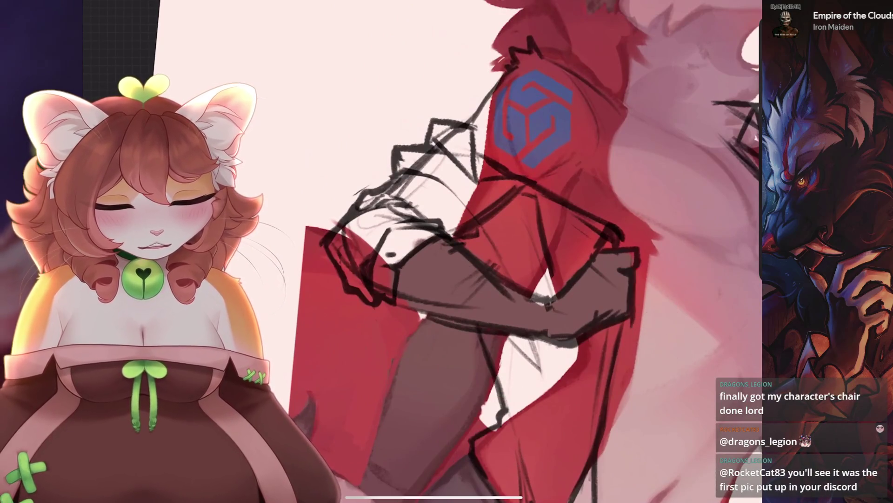
scroll(471, 293, "down", 3)
Switch to a pale colour and paint the rolled shirt sleeve over the red.
left_click(725, 5)
left_click(375, 290)
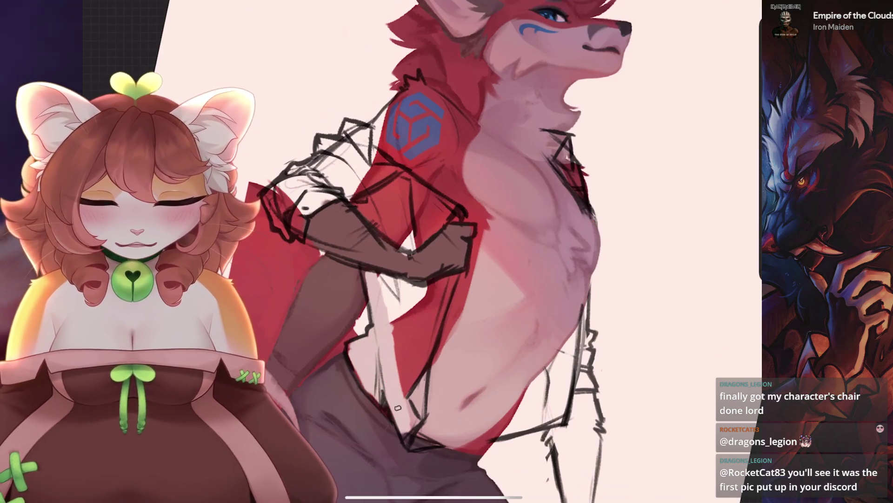
scroll(410, 357, "up", 3)
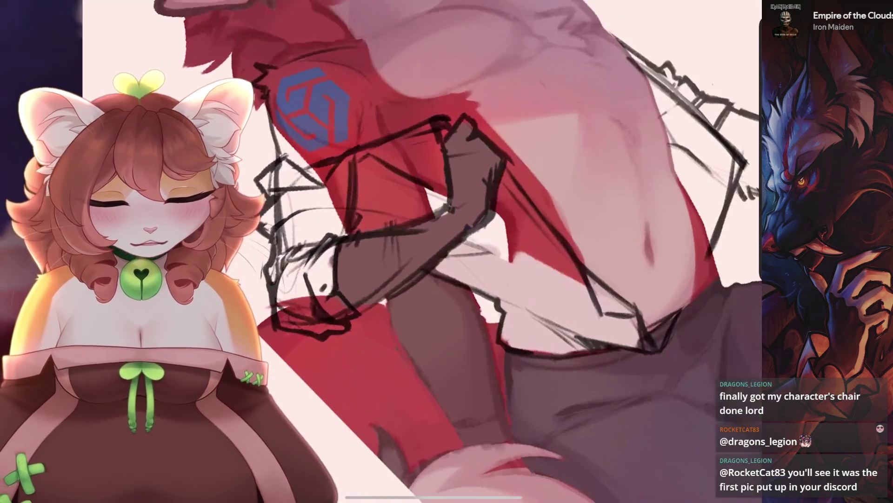
scroll(507, 179, "down", 3)
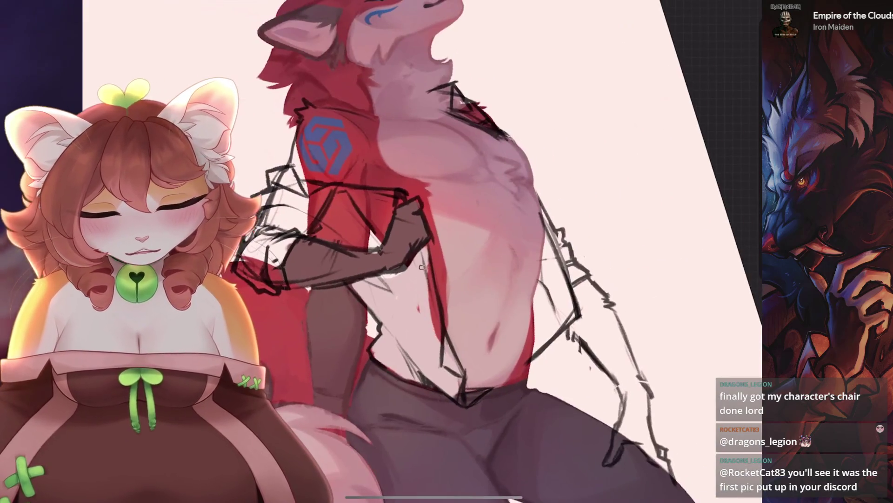
scroll(409, 252, "up", 3)
left_click_drag(511, 191, 404, 242)
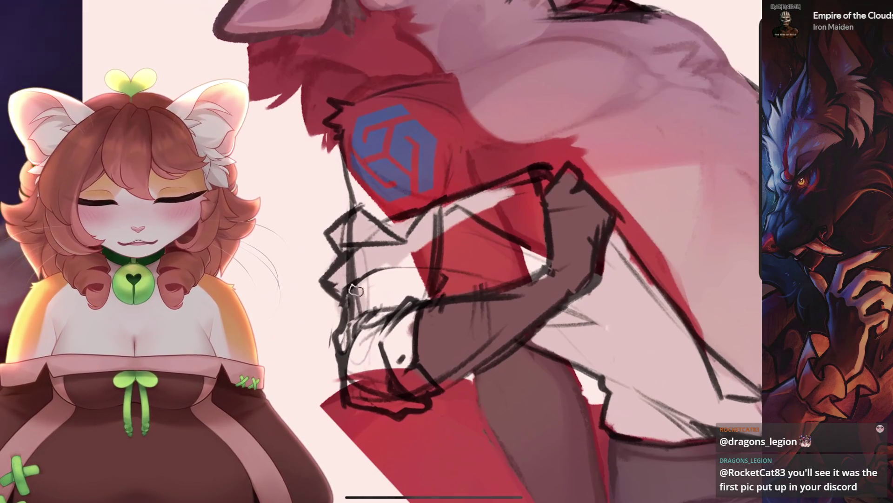
scroll(426, 271, "down", 2)
mouse_move(444, 182)
left_mouse_down()
mouse_move(465, 153)
mouse_move(488, 195)
mouse_move(480, 224)
left_mouse_up()
scroll(479, 224, "down", 2)
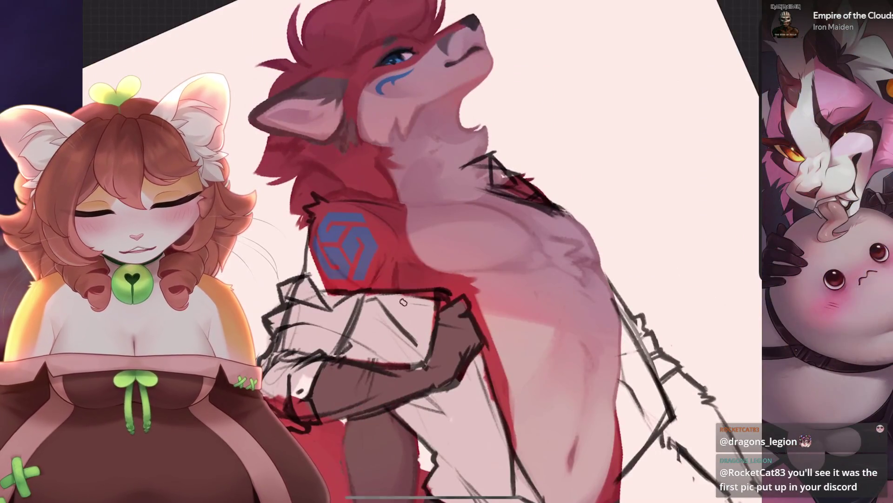
scroll(418, 251, "up", 3)
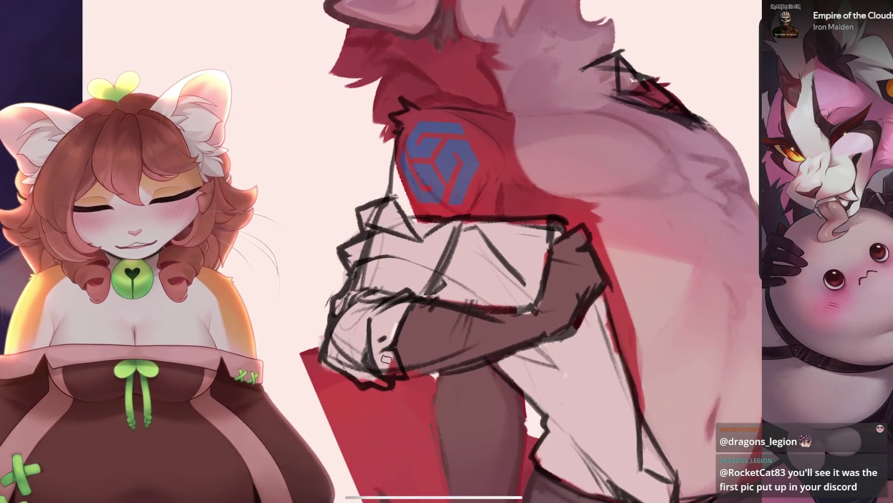
scroll(385, 380, "down", 3)
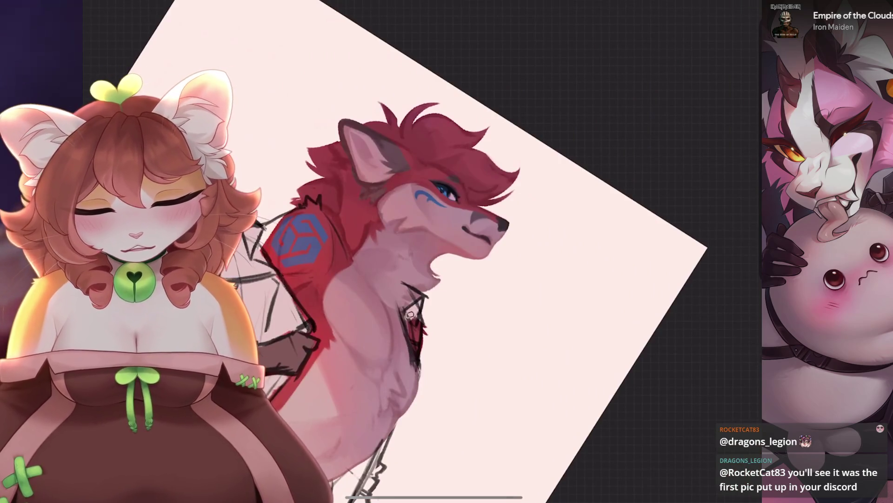
scroll(372, 252, "up", 3)
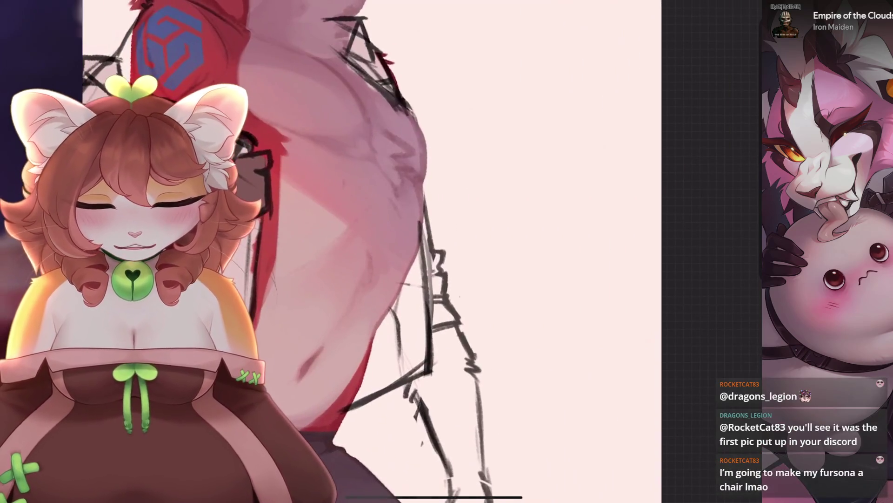
Fill the hanging arm and its hand with dark brown, adding a stroke by the belly.
left_click_drag(357, 404, 401, 372)
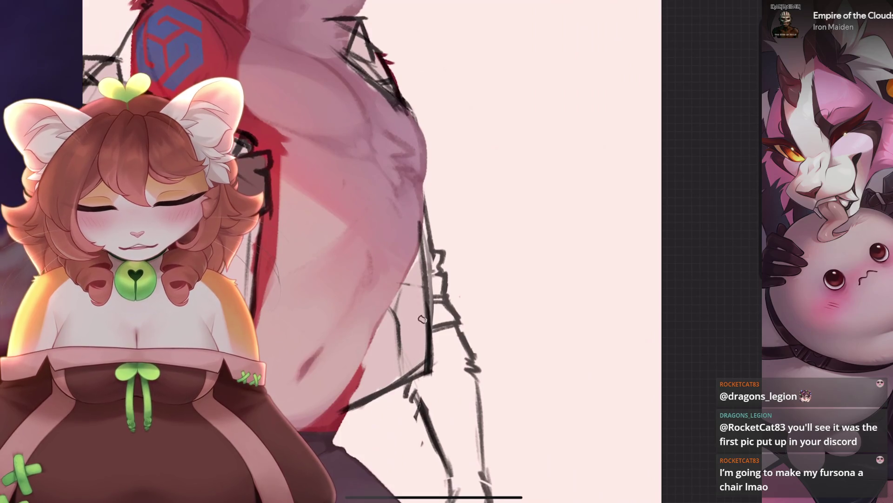
scroll(438, 312, "down", 3)
left_click_drag(400, 279, 409, 297)
scroll(420, 249, "up", 3)
mouse_move(420, 249)
left_mouse_down()
mouse_move(414, 214)
mouse_move(447, 195)
mouse_move(459, 260)
mouse_move(414, 354)
mouse_move(372, 386)
left_mouse_up()
scroll(403, 312, "down", 3)
mouse_move(436, 314)
left_mouse_down()
mouse_move(461, 367)
mouse_move(446, 279)
mouse_move(459, 251)
left_mouse_up()
scroll(405, 251, "up", 3)
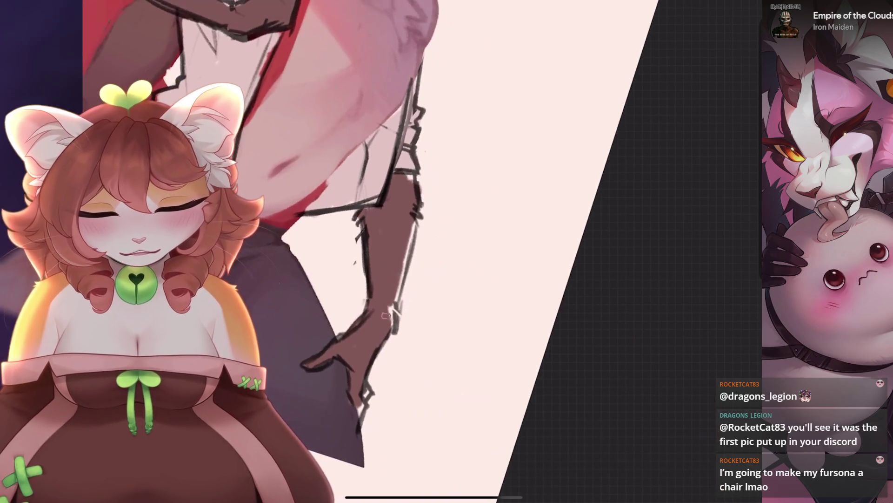
scroll(405, 251, "down", 3)
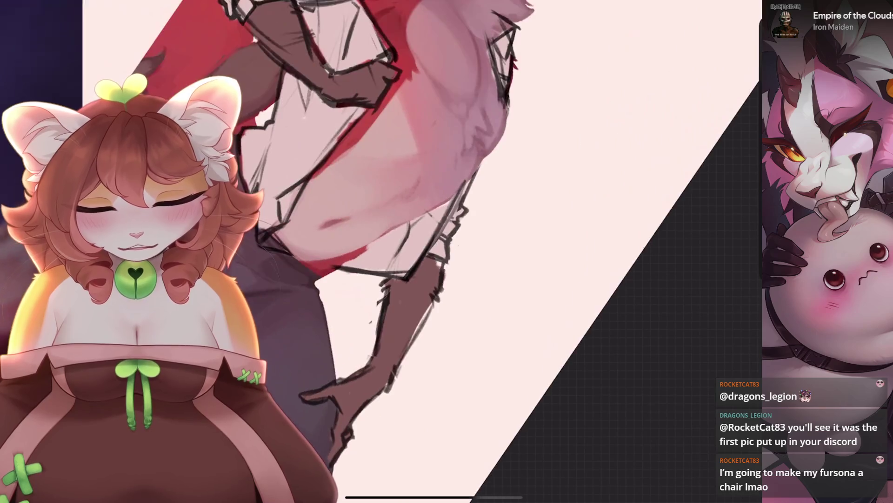
scroll(419, 251, "down", 5)
scroll(418, 251, "up", 3)
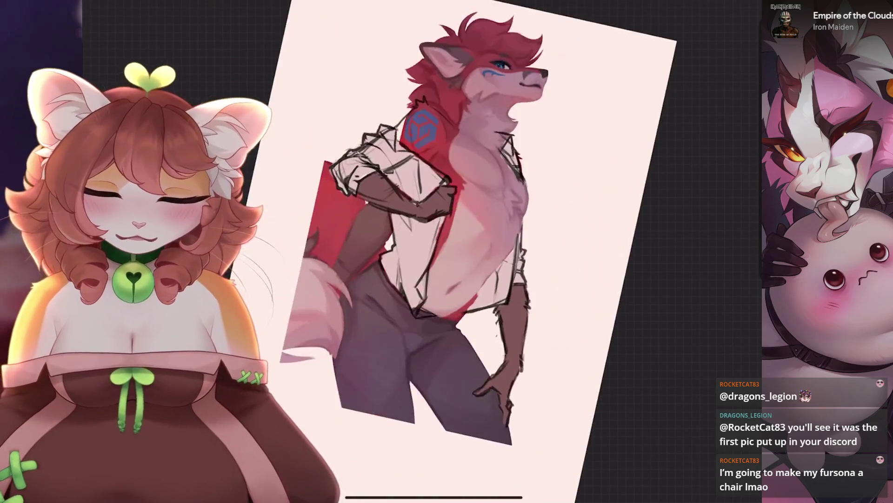
scroll(419, 252, "down", 2)
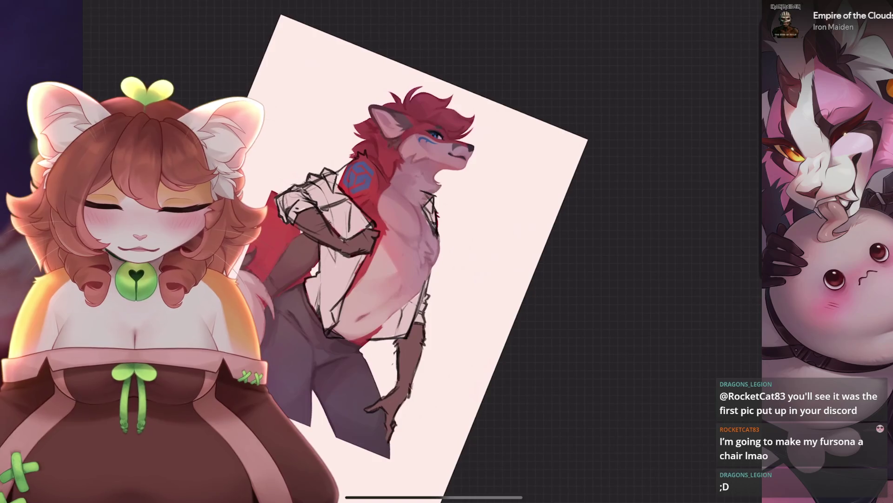
scroll(419, 252, "up", 3)
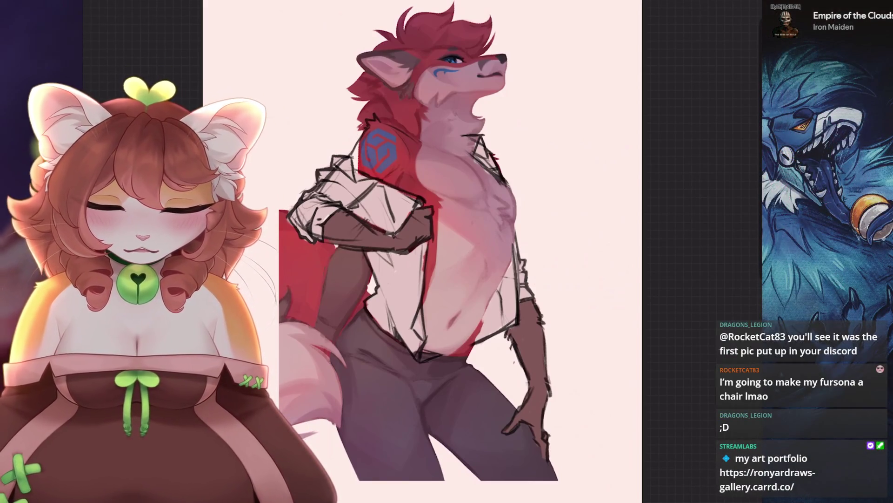
Drag Layer 57's opacity slider down so its red fur shading becomes translucent.
scroll(437, 261, "up", 3)
scroll(437, 261, "up", 2)
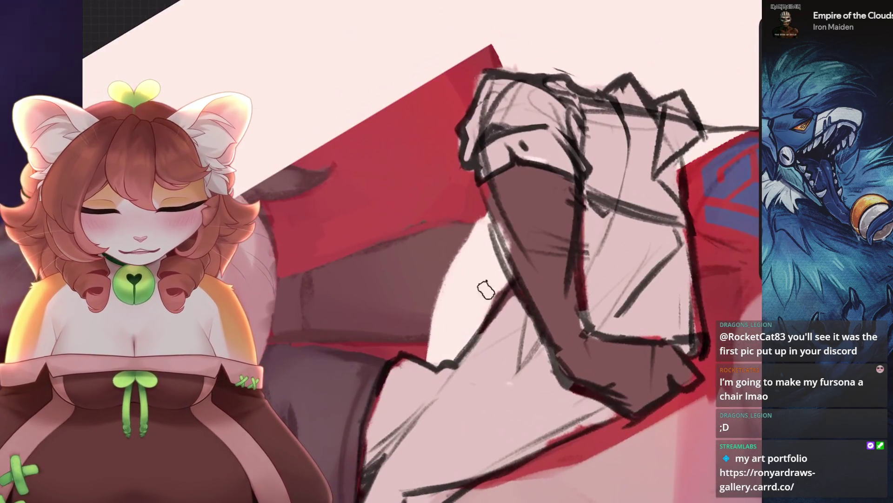
scroll(478, 299, "up", 2)
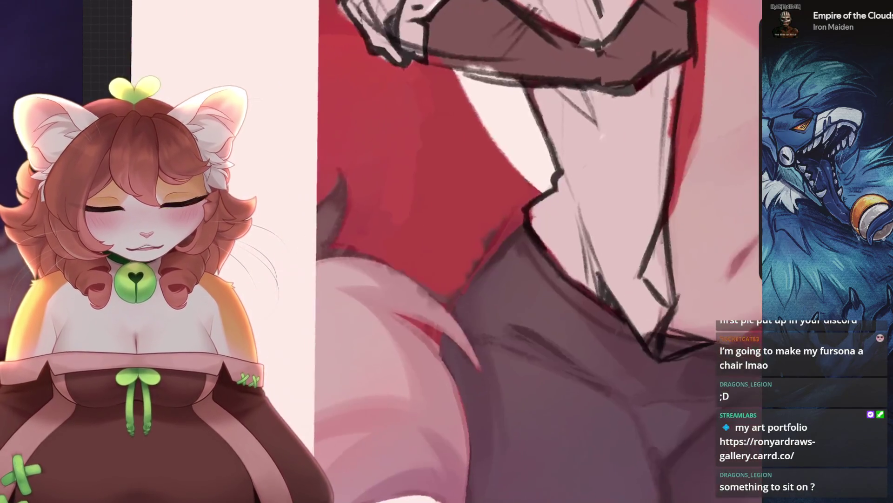
scroll(450, 307, "up", 2)
scroll(446, 251, "down", 5)
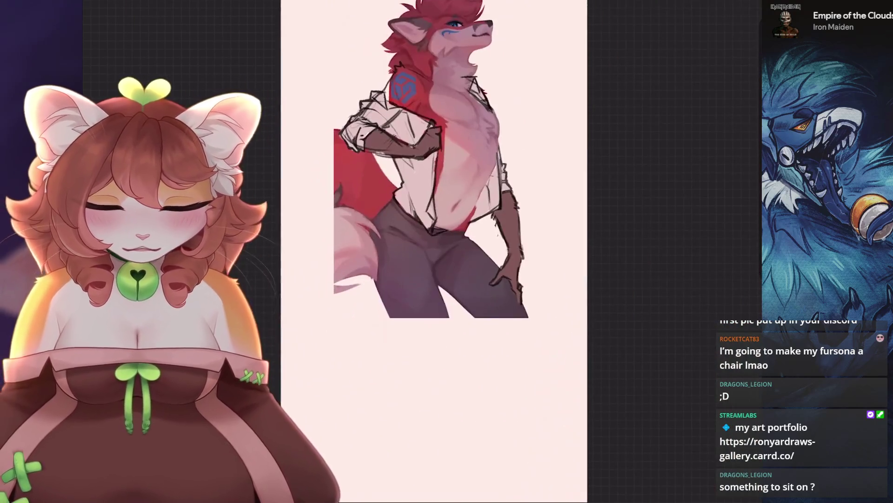
scroll(409, 140, "up", 3)
left_click(458, 274)
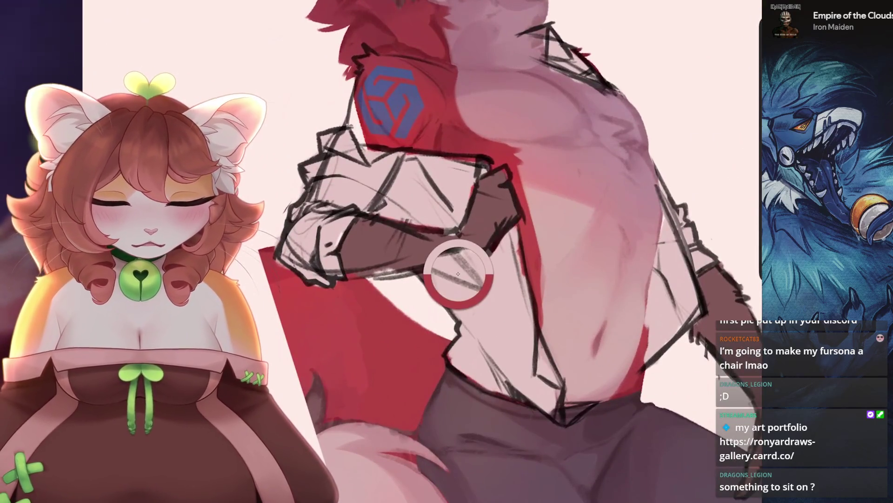
left_click(713, 260)
left_click_drag(740, 280, 628, 279)
left_click(713, 260)
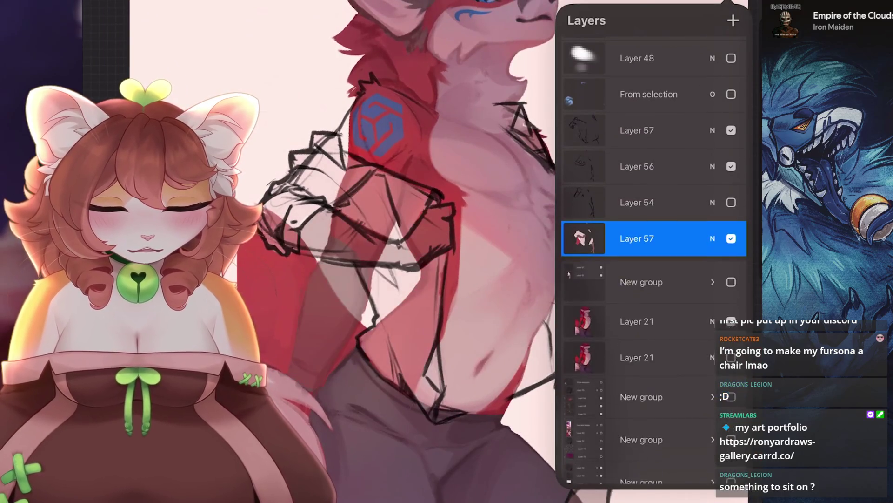
left_click(508, 242)
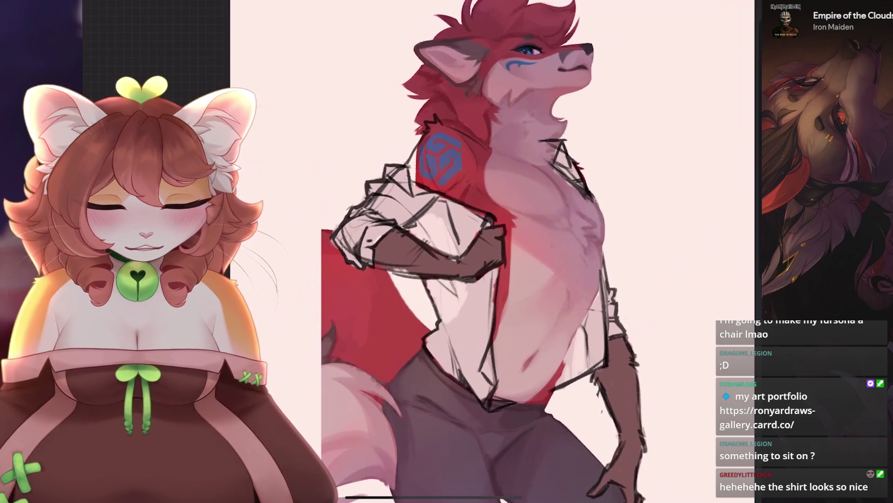
Pick a pink and paint a soft shading stroke on the shirt, redoing one stroke.
left_click(745, 7)
left_click(589, 65)
left_click(458, 312)
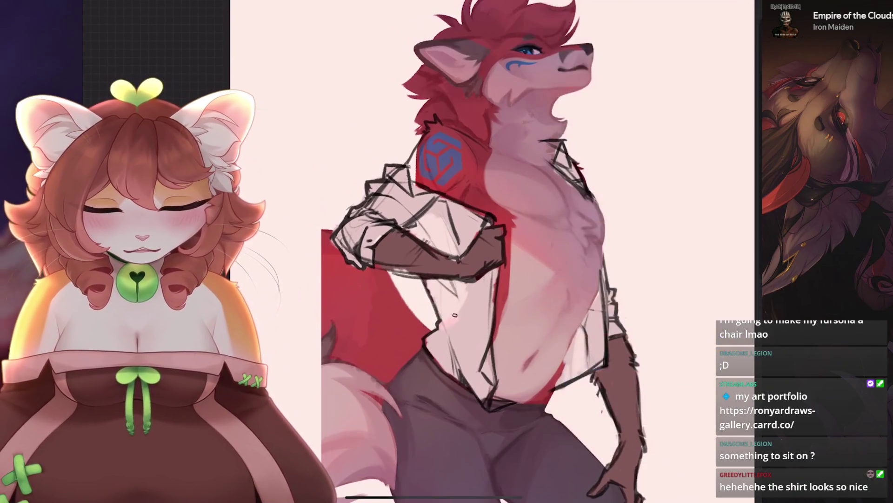
left_click(744, 6)
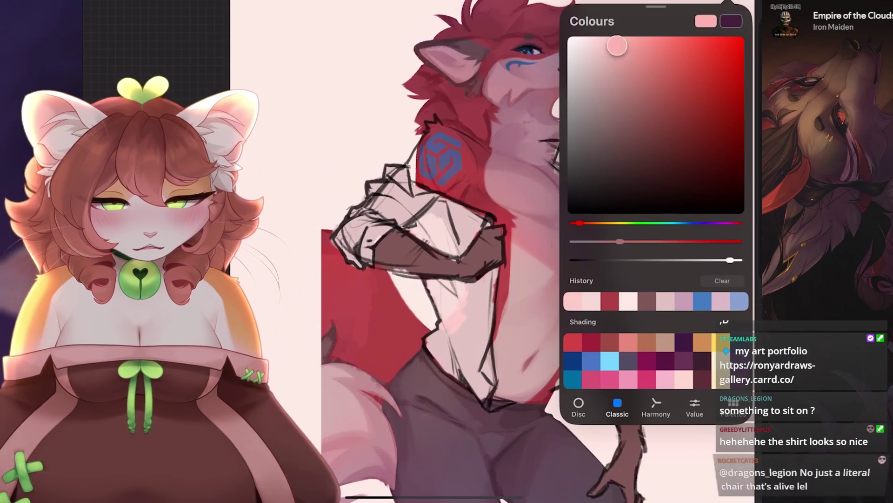
left_click(745, 7)
scroll(467, 291, "up", 3)
left_click(468, 291)
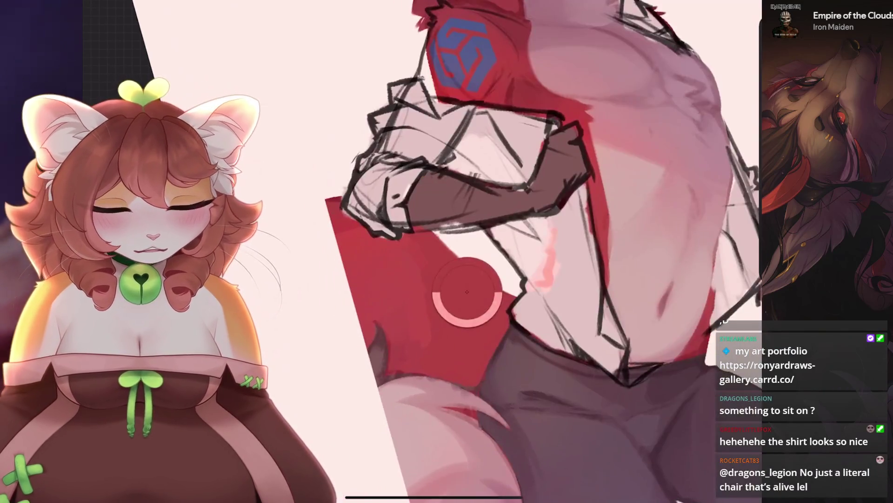
left_click_drag(582, 245, 526, 309)
key("ctrl+z")
left_click_drag(549, 230, 535, 280)
Sample a colour near the shoulder and add short dark strokes on it.
scroll(465, 251, "down", 3)
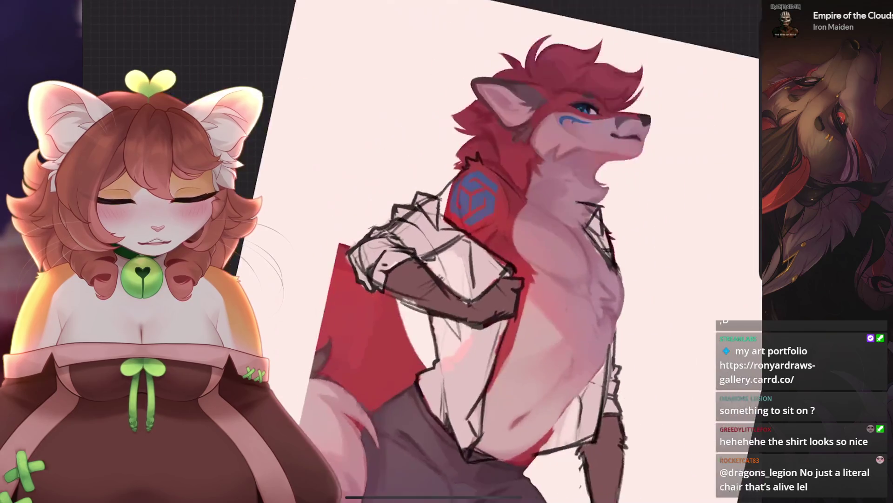
scroll(465, 288, "up", 3)
left_click(465, 287)
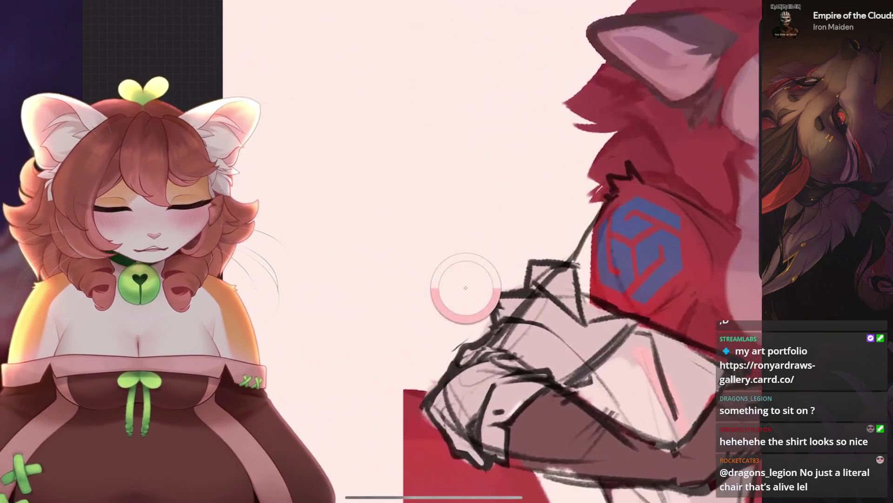
left_click_drag(588, 246, 582, 296)
left_click_drag(587, 219, 589, 289)
scroll(465, 252, "down", 3)
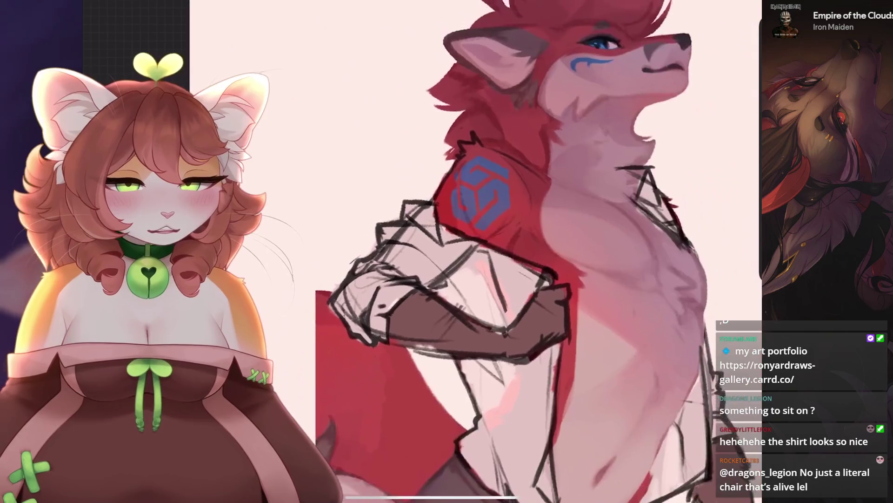
scroll(465, 251, "up", 3)
Resample colours from the shoulder and torso, then move the crossed arm sketch further left.
left_click(604, 291)
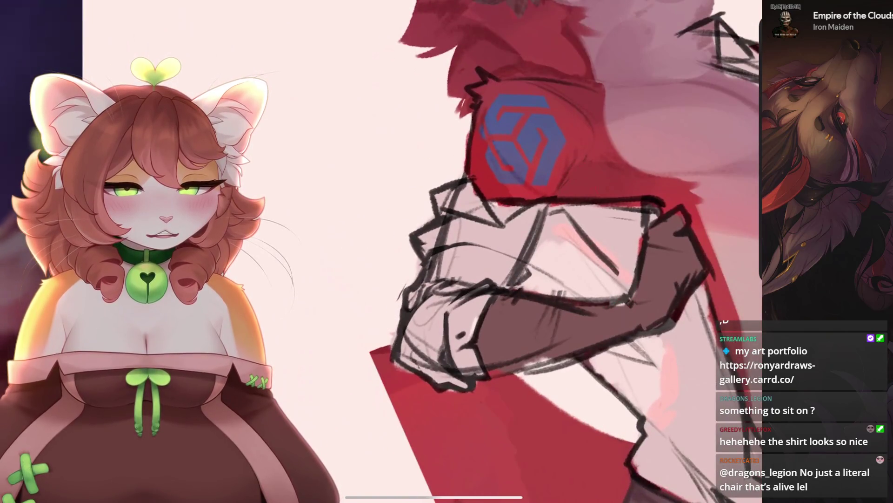
scroll(465, 251, "down", 3)
scroll(465, 251, "up", 3)
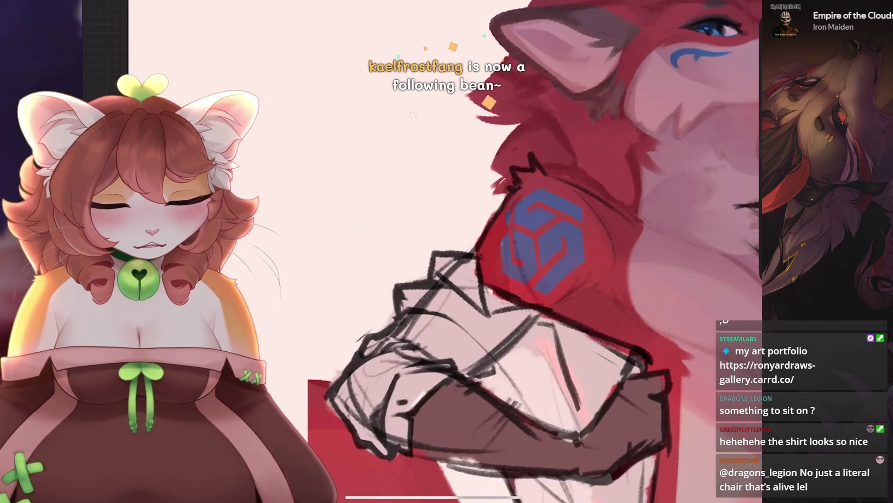
scroll(466, 252, "down", 3)
scroll(512, 251, "up", 2)
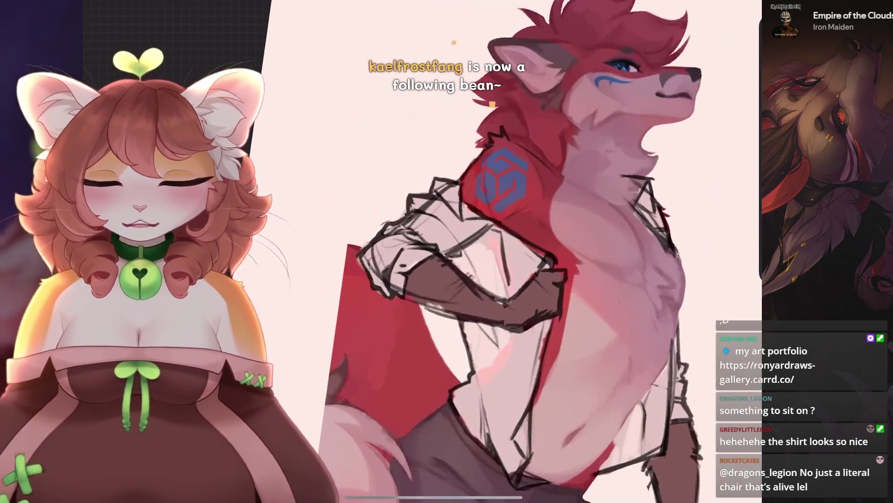
left_click(490, 368)
scroll(465, 251, "up", 3)
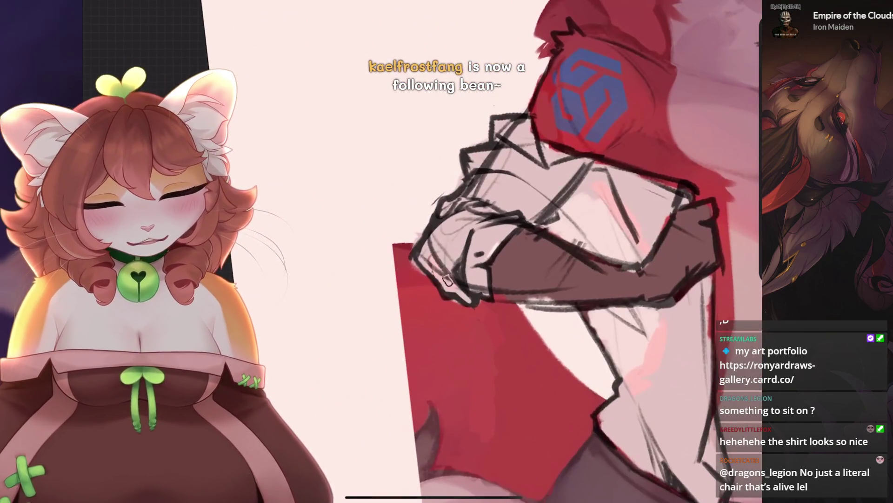
scroll(447, 278, "down", 3)
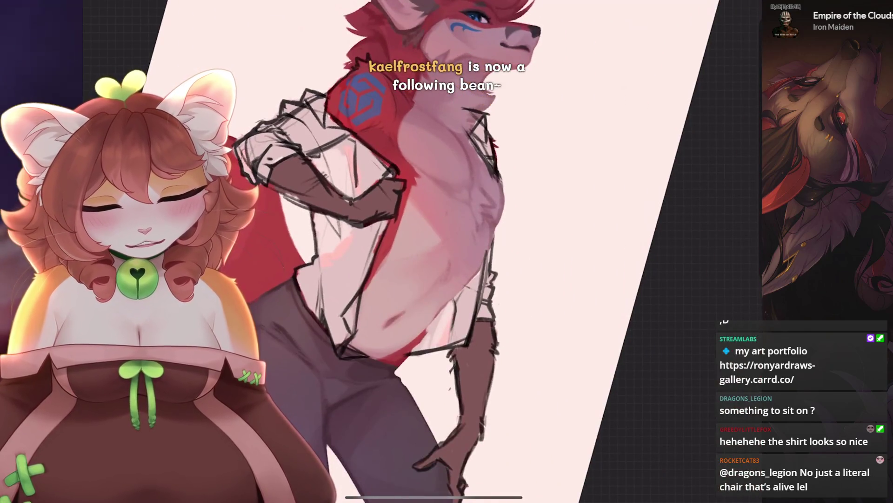
scroll(321, 238, "up", 2)
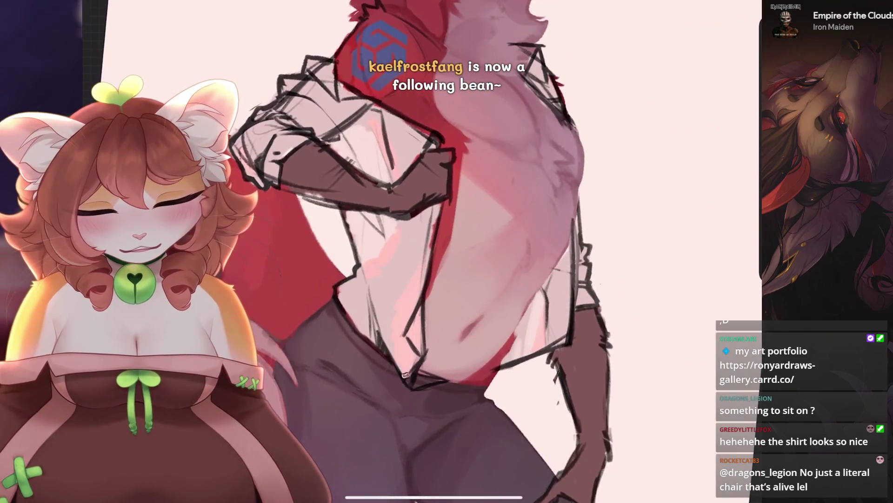
scroll(409, 362, "up", 1)
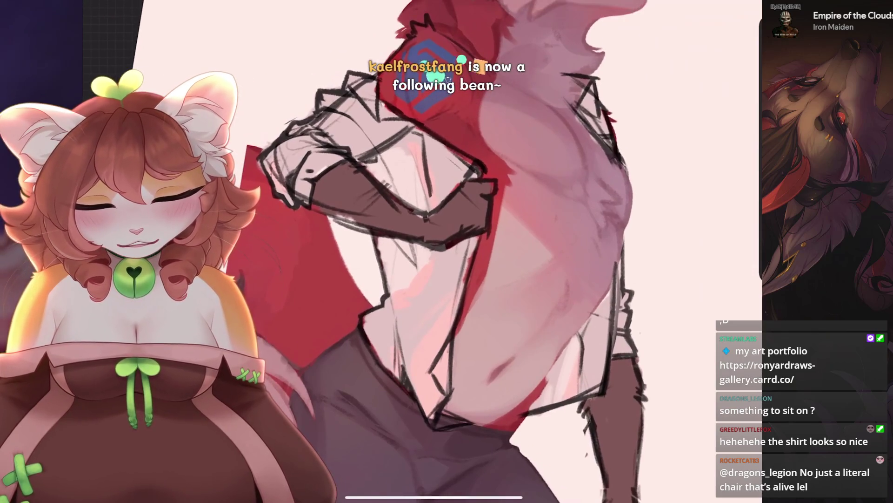
scroll(411, 117, "down", 2)
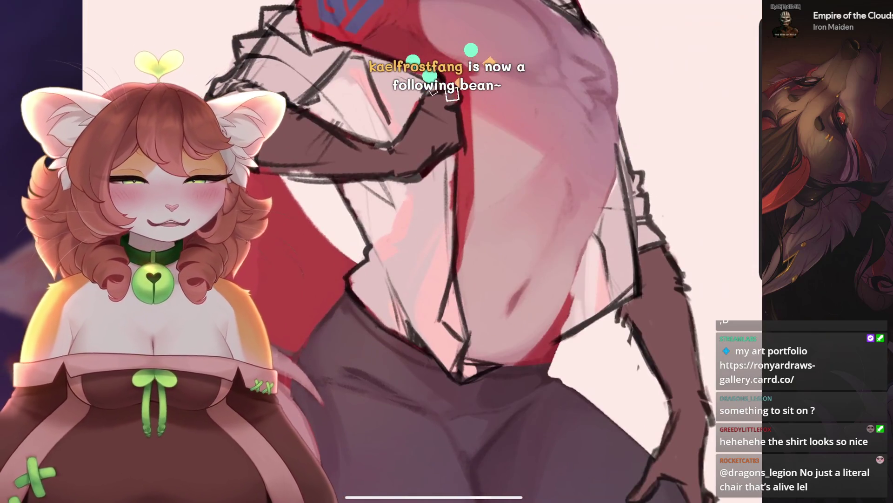
left_click_drag(493, 118, 455, 119)
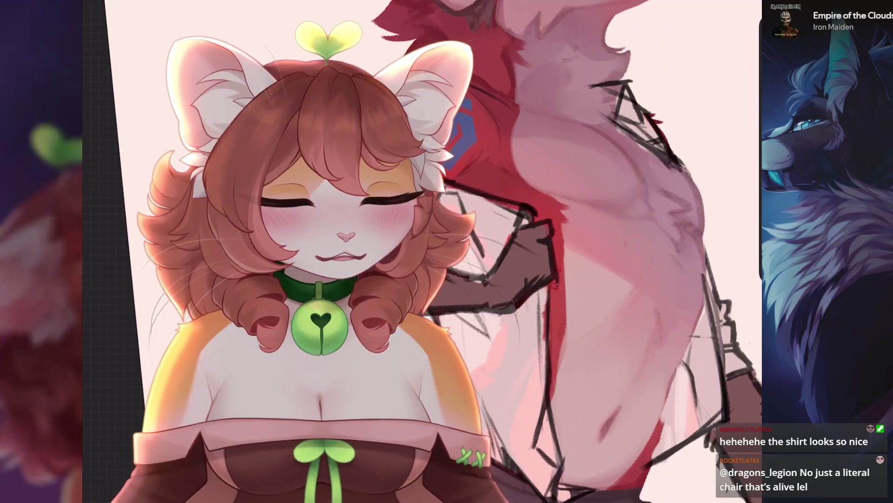
Draw two rough dark strokes along the shirt edge beside the chest.
mouse_move(568, 244)
left_mouse_down()
mouse_move(573, 279)
mouse_move(585, 261)
mouse_move(565, 305)
left_mouse_up()
left_click_drag(577, 265, 570, 317)
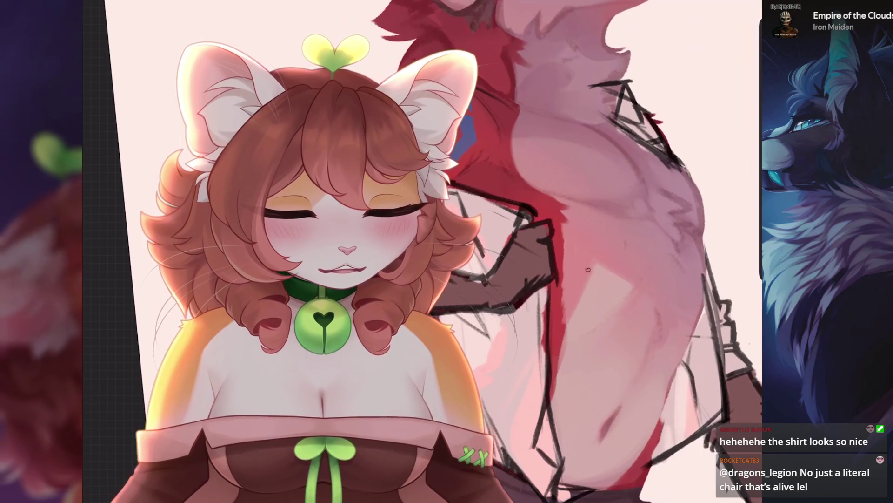
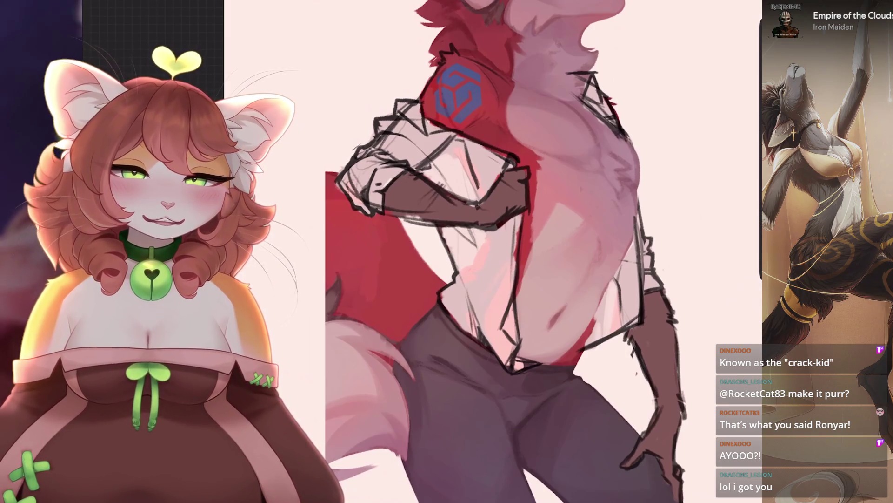
Fit the whole drawing on screen and toggle the shirt sketch layer to compare it.
key("ctrl+0")
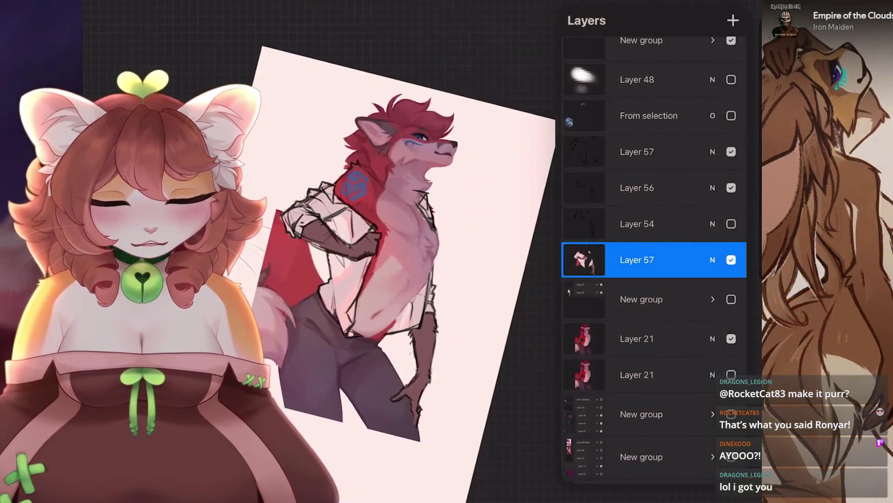
left_click(731, 260)
left_click(731, 260)
left_click(731, 260)
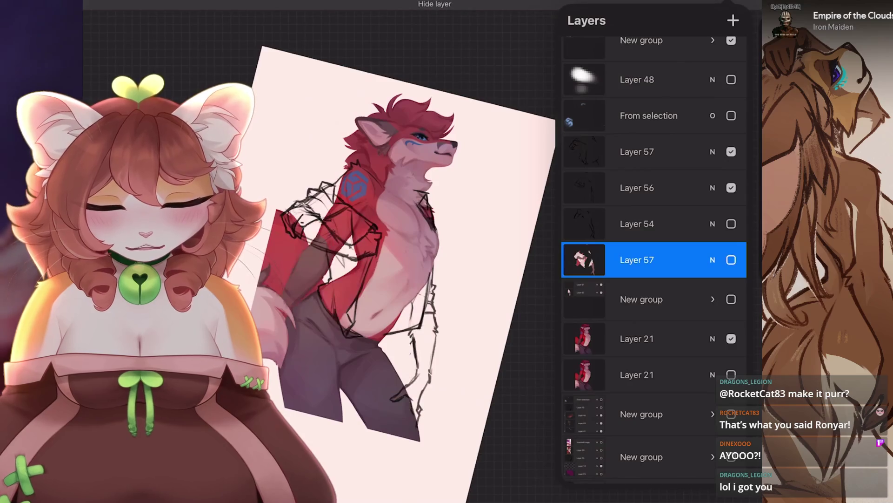
left_click(731, 260)
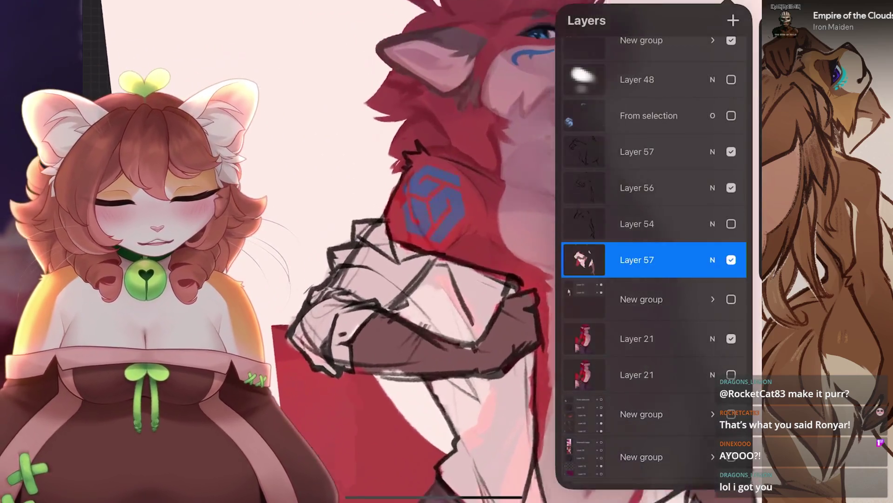
Activate Layer 54, toggle Layer 56 to compare, then make the upper Layer 57 active.
left_click(637, 224)
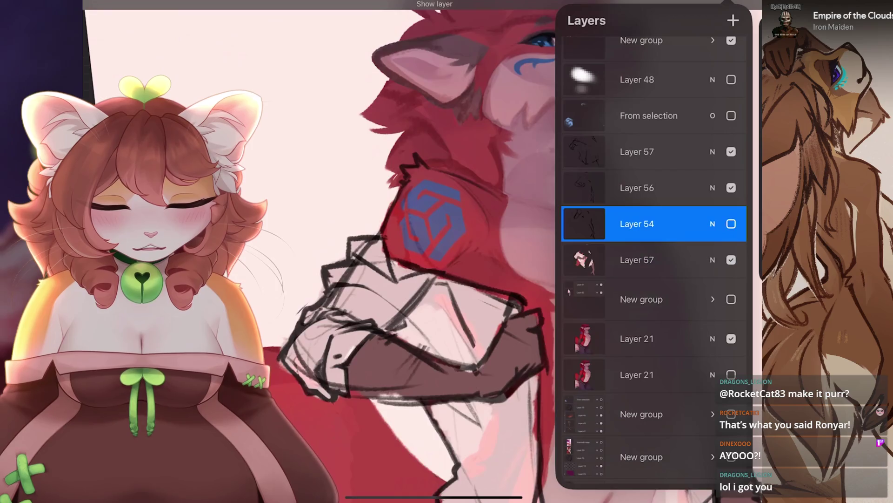
scroll(418, 251, "down", 3)
left_click(731, 188)
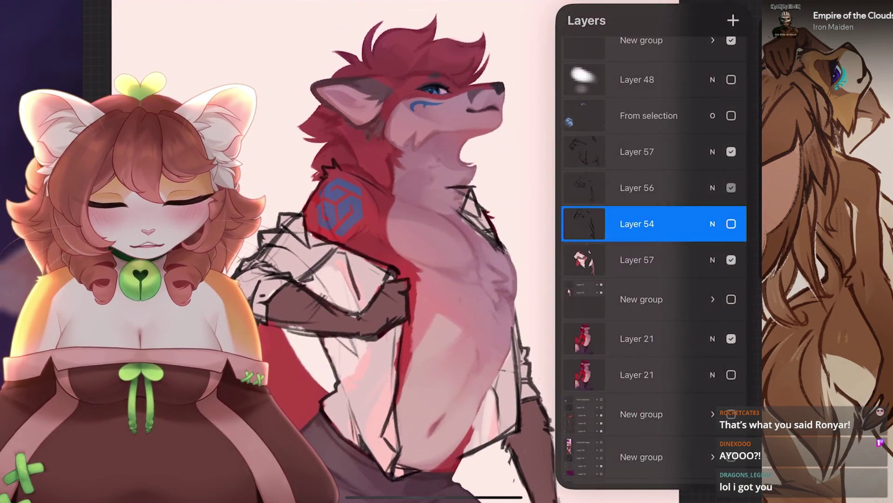
left_click(731, 188)
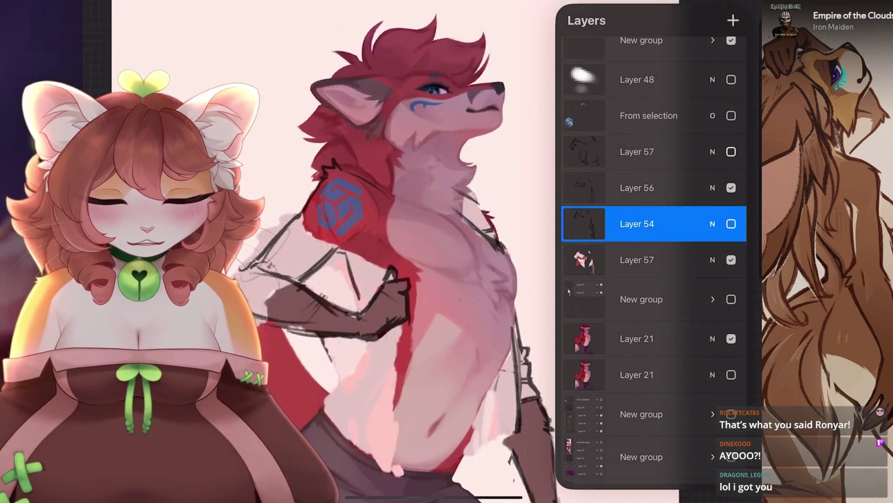
scroll(418, 252, "up", 3)
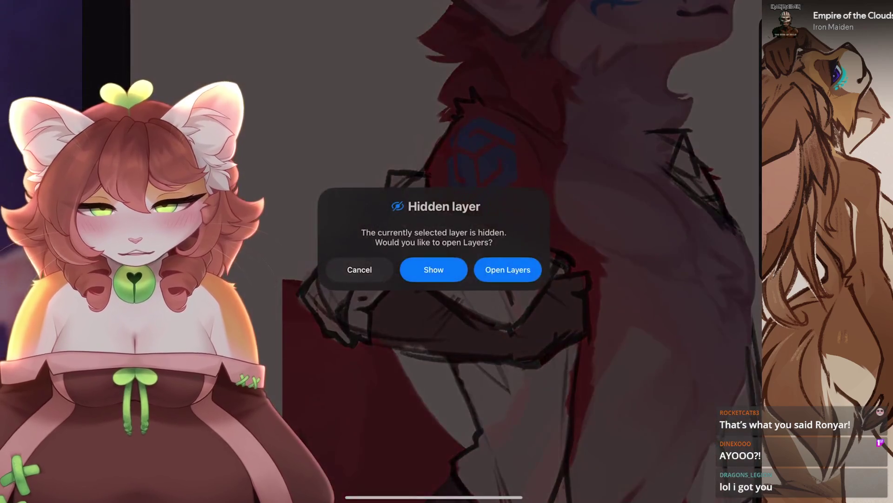
left_click(434, 269)
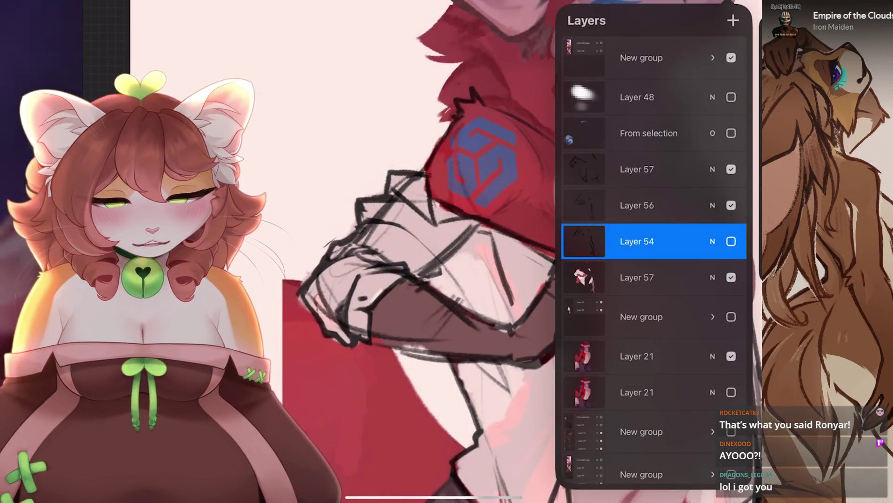
left_click(651, 169)
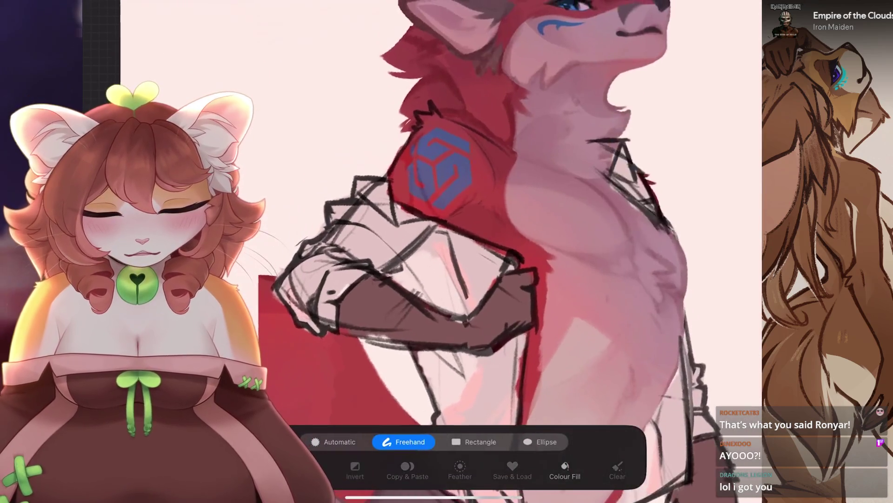
Freehand-select the shoulder and upper arm, try a Liquify Expand on it, then undo it.
mouse_move(487, 284)
left_mouse_down()
mouse_move(354, 154)
mouse_move(365, 226)
mouse_move(488, 282)
left_mouse_up()
left_click(172, 1)
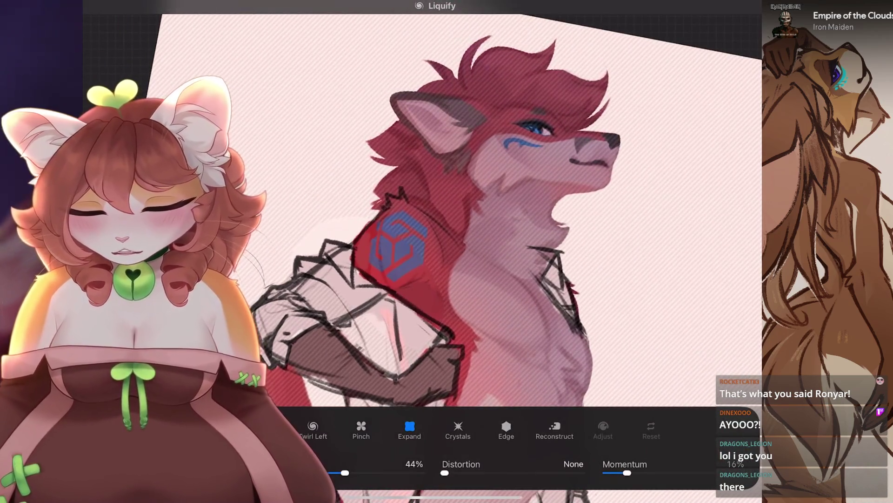
left_click_drag(354, 345, 419, 354)
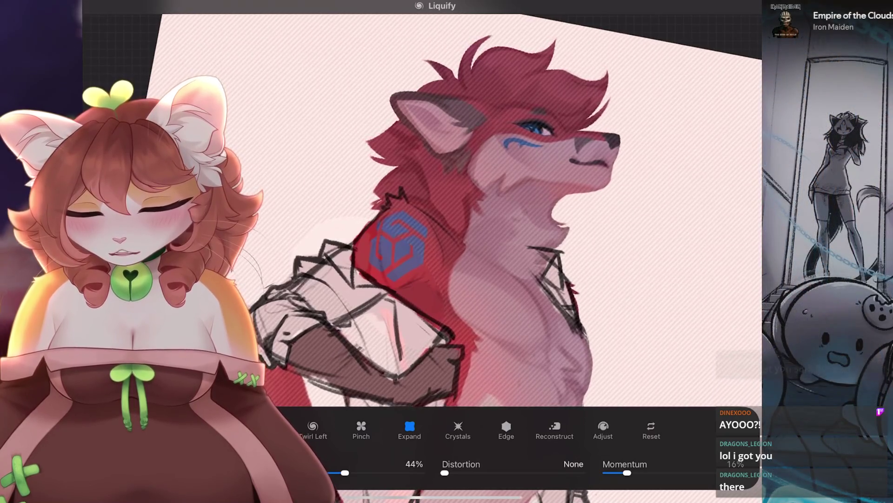
key("ctrl+z")
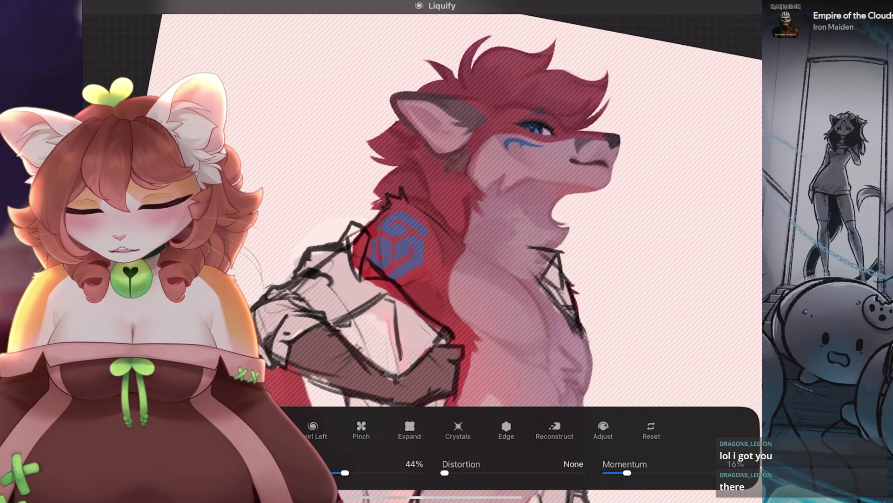
scroll(419, 209, "down", 5)
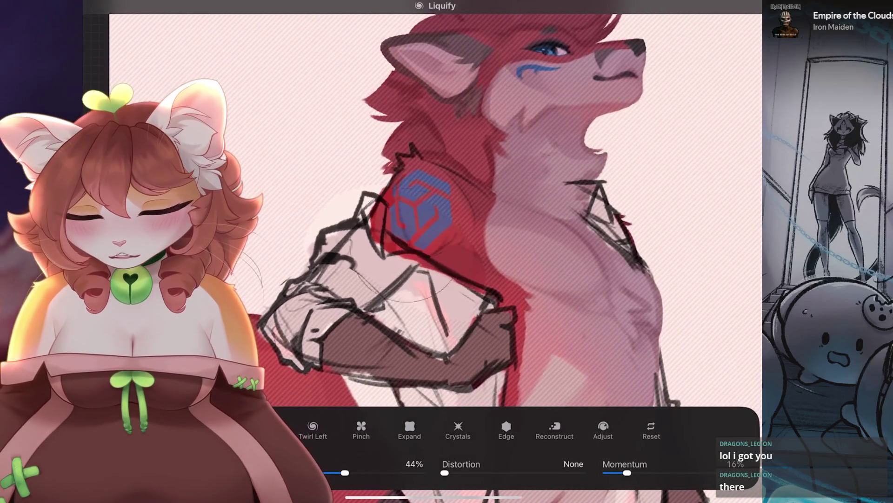
scroll(419, 232, "up", 5)
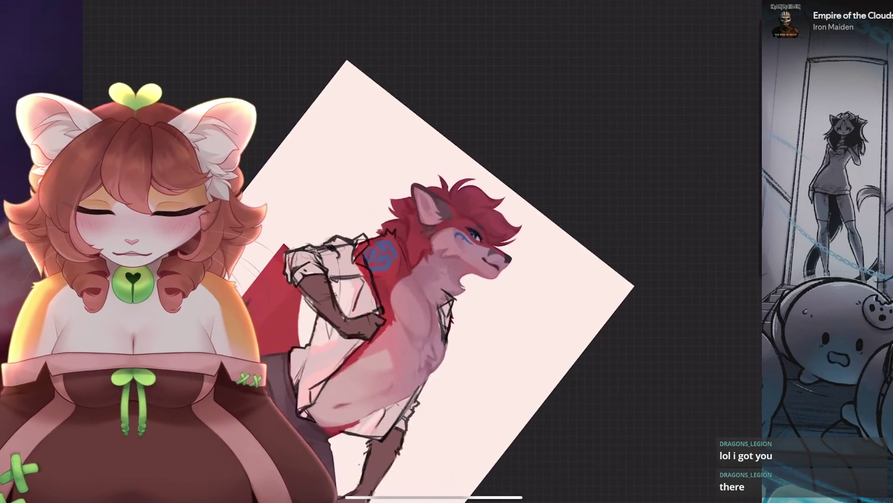
Make the Layer 57 shirt sketch visible and shrink the brush to 2%.
scroll(419, 251, "up", 5)
scroll(419, 251, "down", 3)
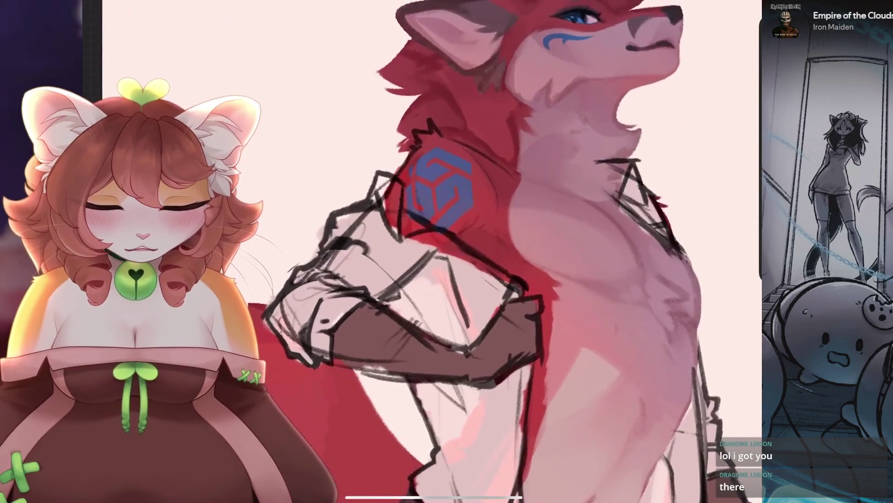
key("l")
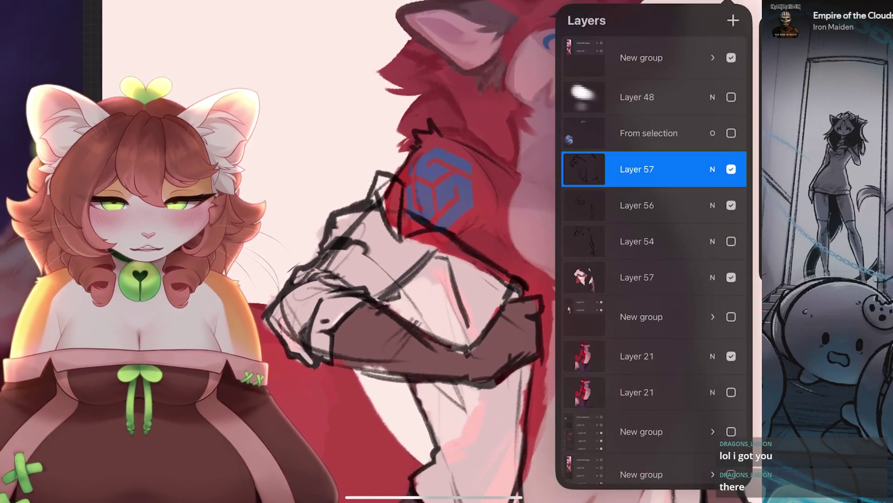
left_click(731, 168)
scroll(435, 276, "up", 3)
key("bracketleft")
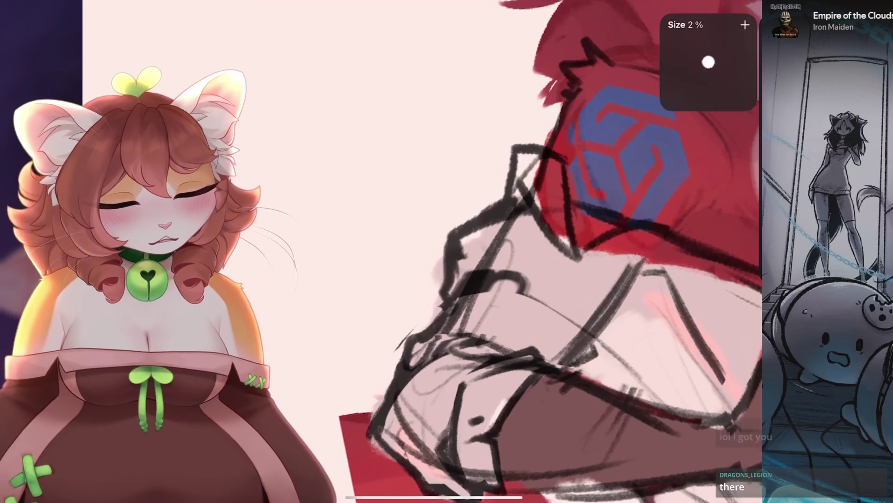
scroll(436, 276, "down", 5)
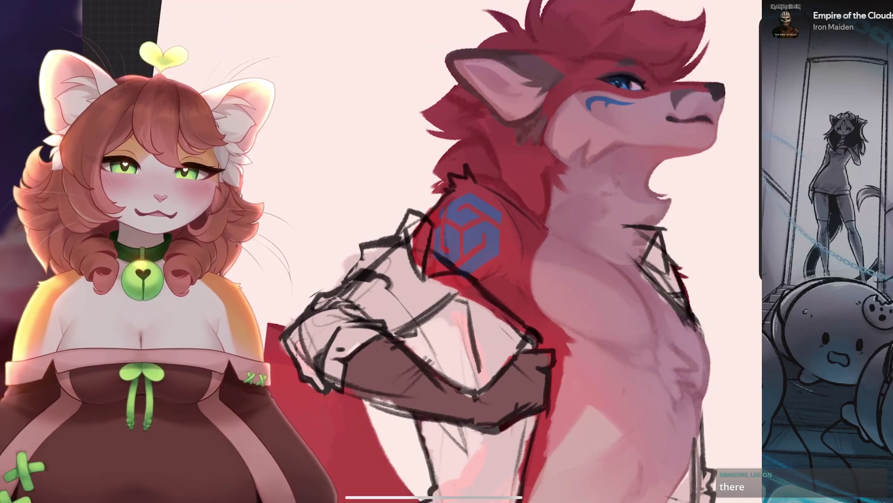
scroll(435, 275, "down", 3)
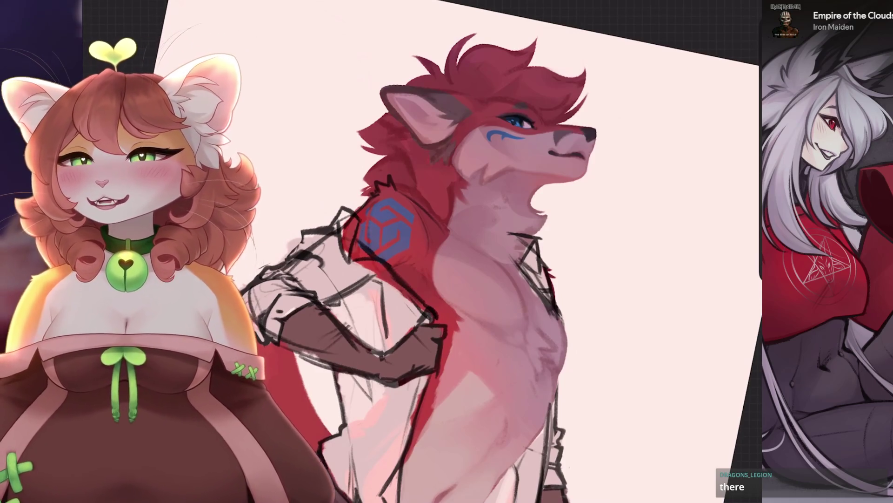
Switch to the lower Layer 57 colour layer.
scroll(419, 251, "up", 5)
left_click(728, 2)
left_click(637, 277)
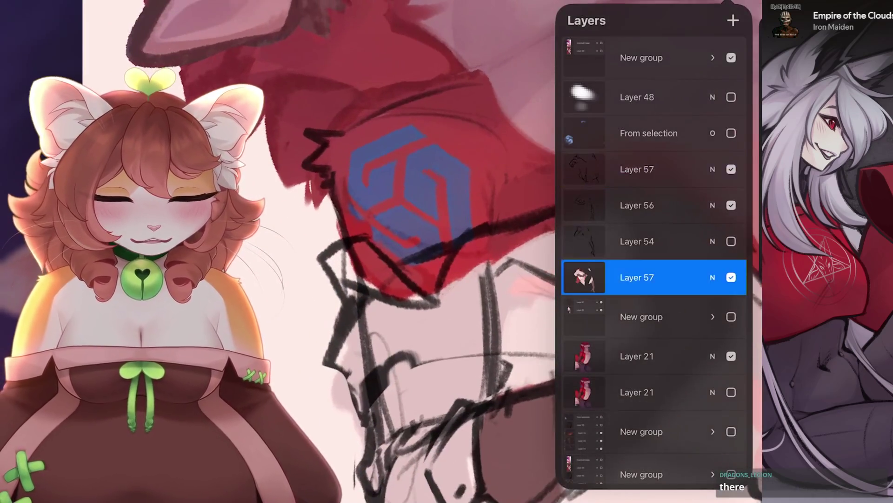
left_click(419, 252)
left_click(432, 308)
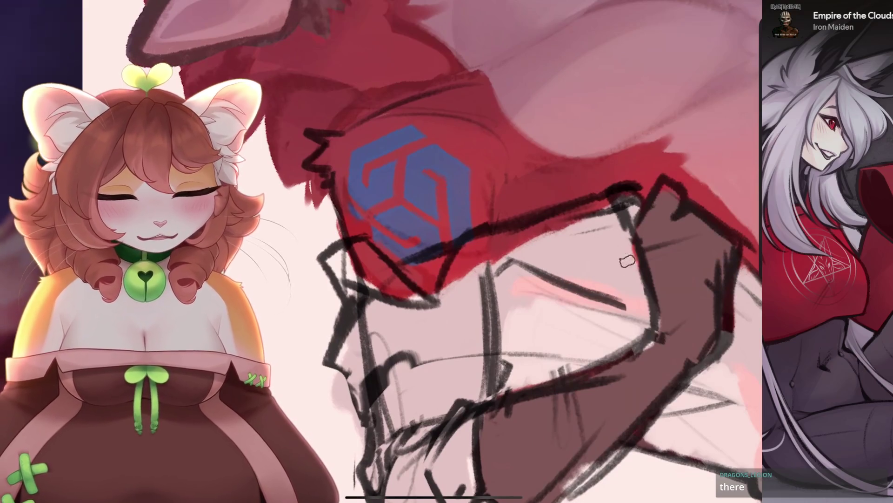
scroll(433, 260, "up", 2)
mouse_move(435, 258)
left_mouse_down()
mouse_move(353, 284)
mouse_move(390, 279)
left_mouse_up()
scroll(418, 251, "down", 2)
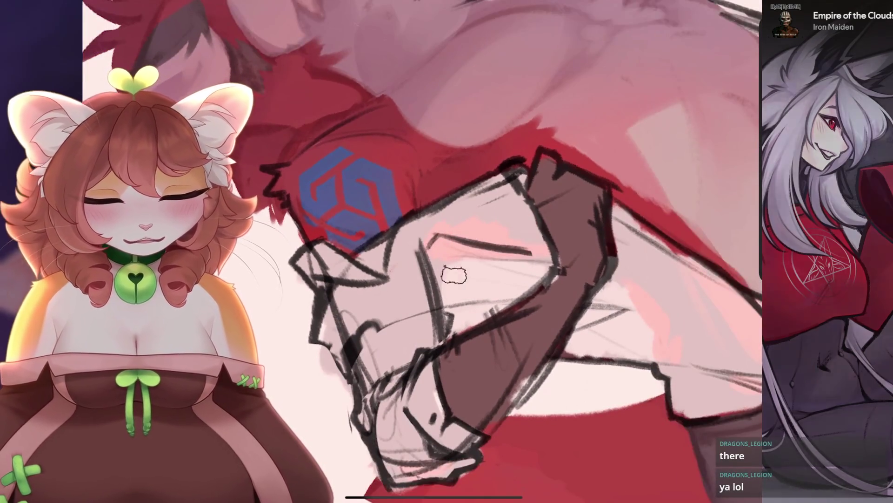
scroll(433, 251, "down", 5)
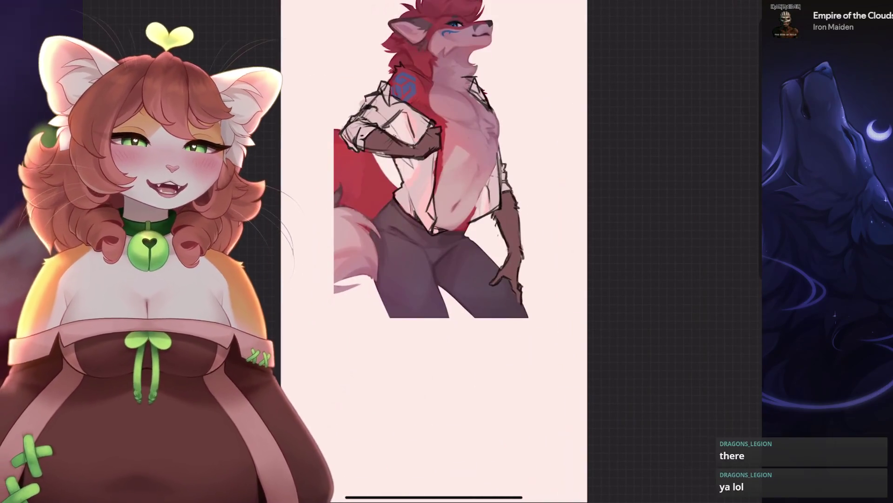
scroll(447, 251, "up", 5)
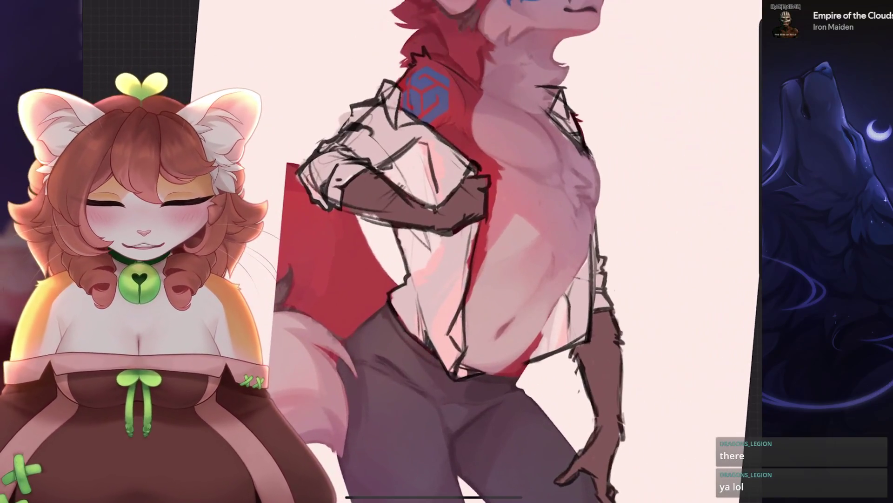
scroll(446, 251, "up", 3)
left_click_drag(452, 294, 618, 265)
scroll(433, 251, "down", 5)
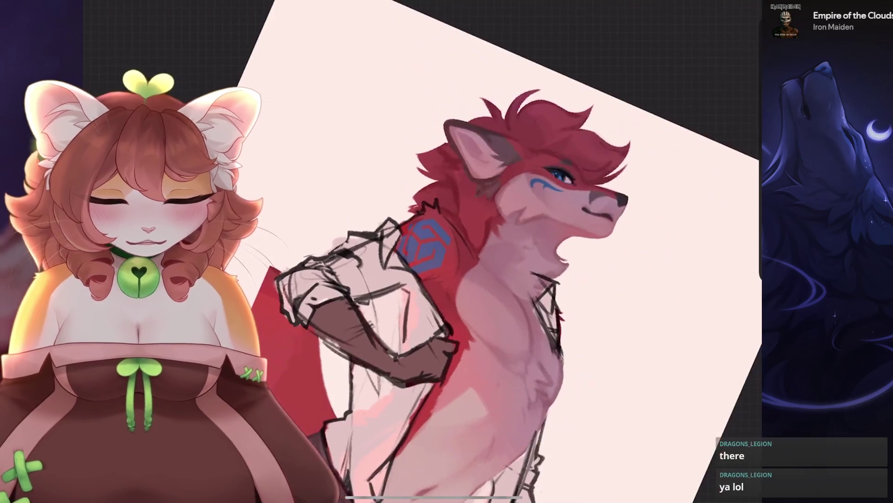
scroll(465, 251, "up", 2)
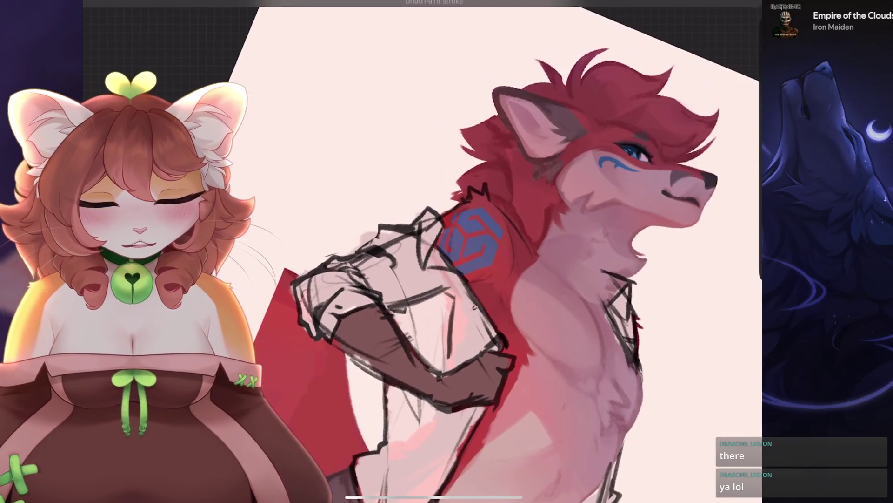
mouse_move(435, 221)
left_mouse_down()
mouse_move(419, 246)
mouse_move(430, 288)
mouse_move(456, 314)
left_mouse_up()
scroll(465, 252, "down", 1)
scroll(433, 251, "down", 5)
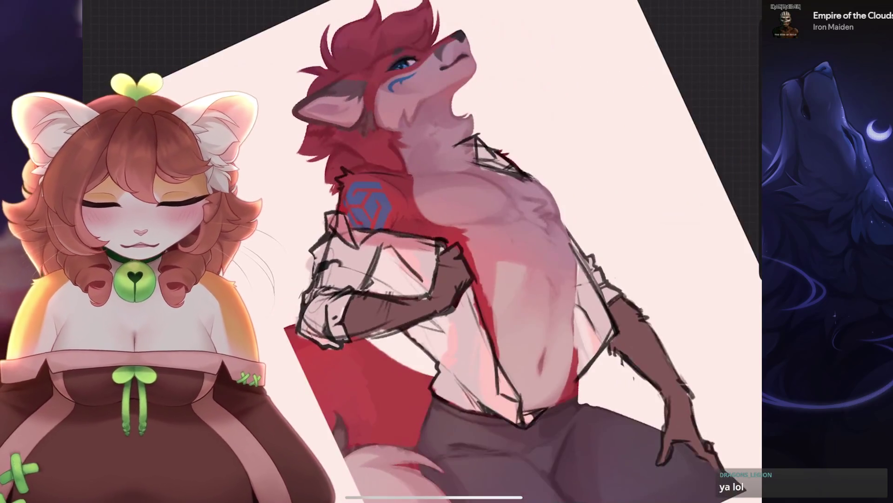
scroll(466, 251, "up", 5)
scroll(466, 251, "right", 3)
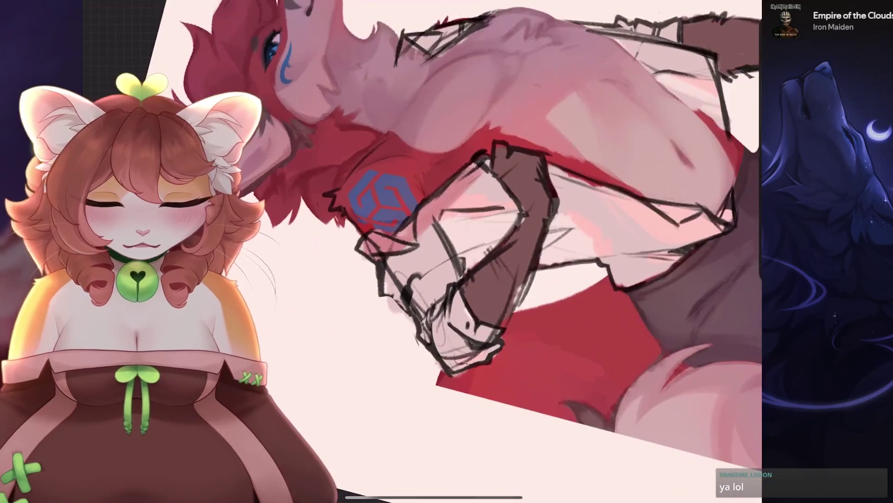
mouse_move(488, 177)
left_mouse_down()
mouse_move(409, 251)
mouse_move(442, 228)
left_mouse_up()
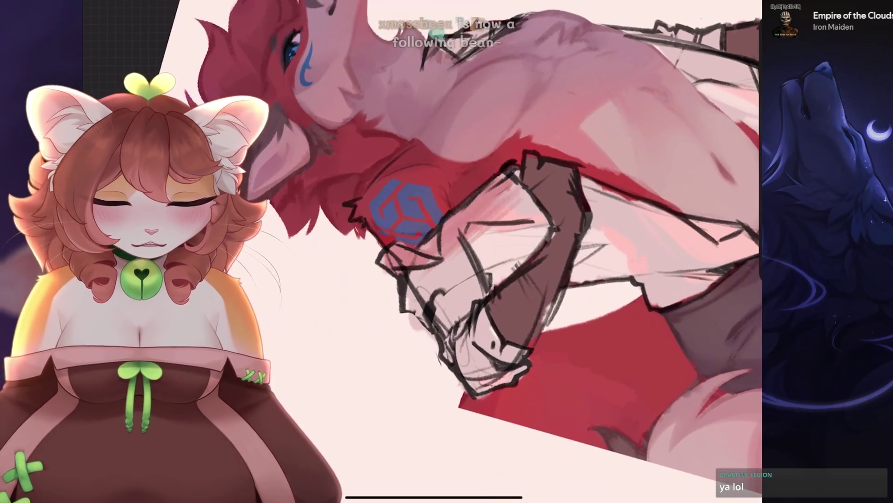
scroll(479, 172, "left", 2)
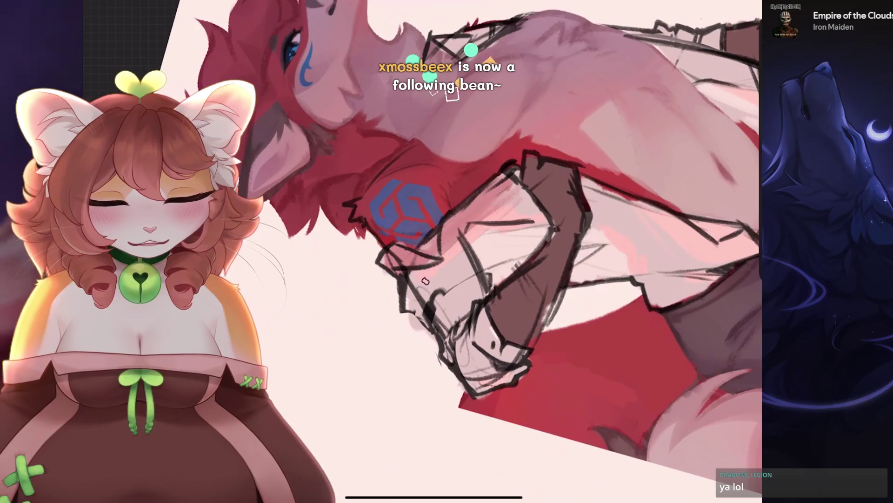
scroll(432, 252, "down", 5)
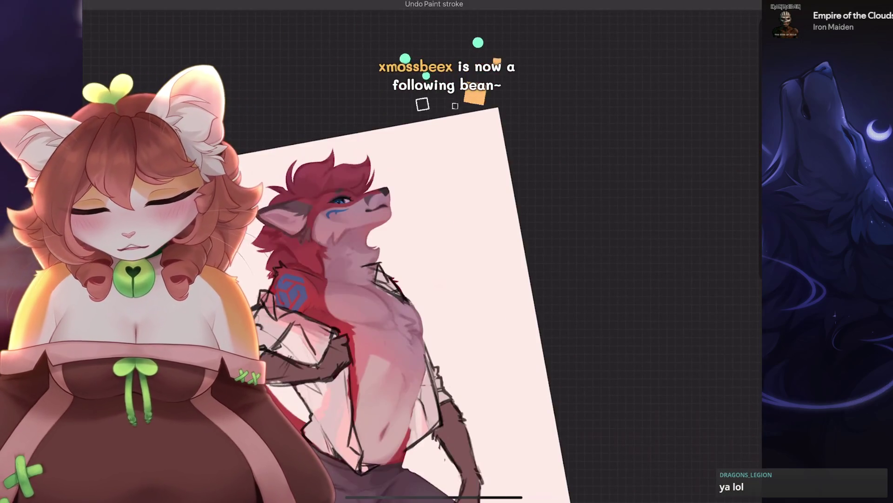
scroll(433, 252, "up", 3)
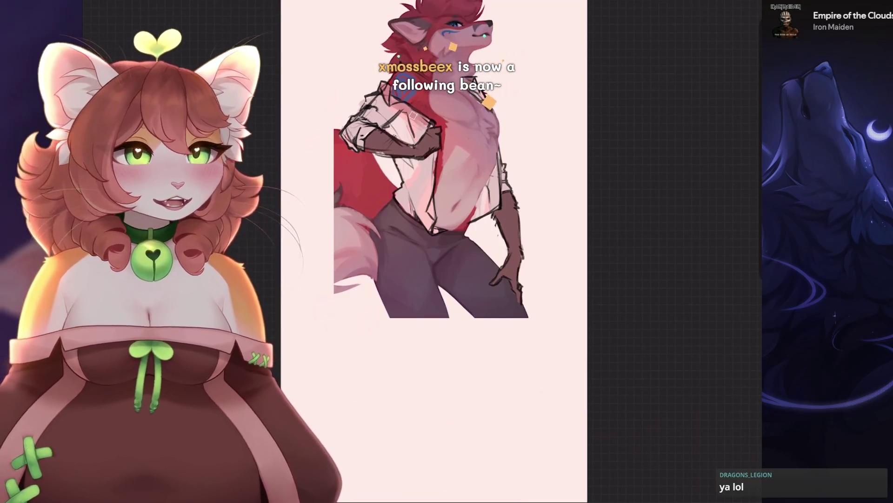
key("l")
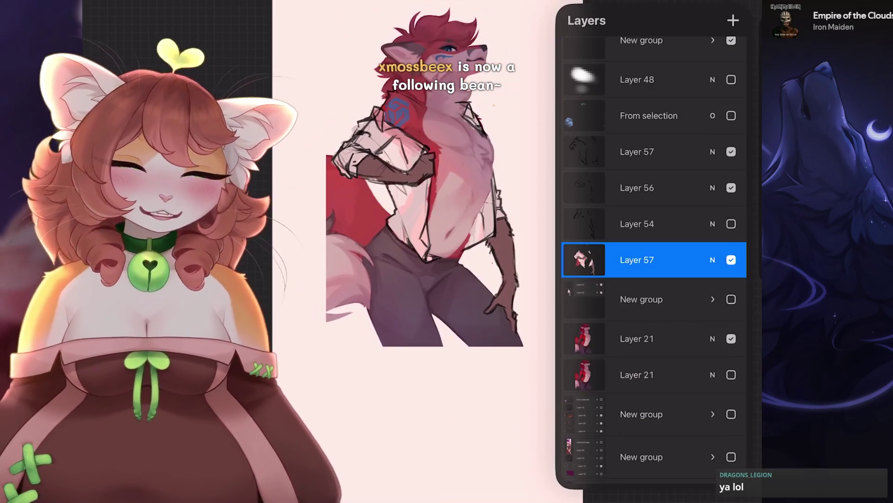
scroll(409, 187, "up", 5)
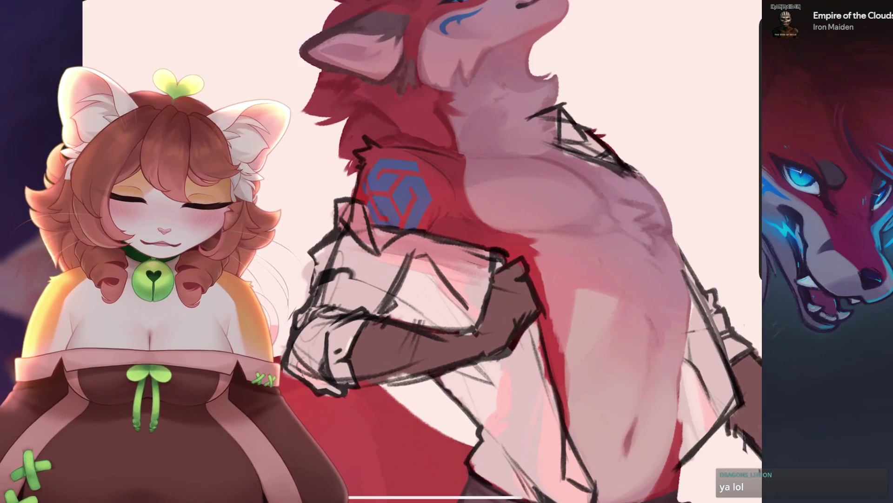
scroll(515, 252, "up", 2)
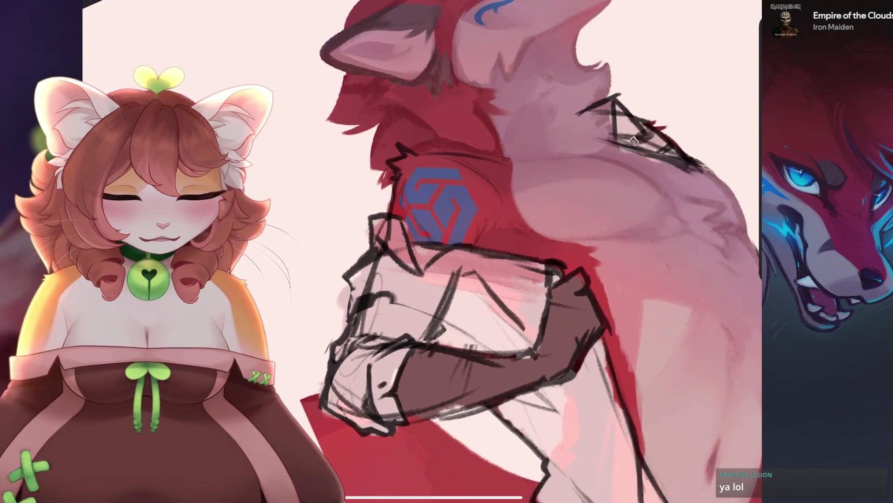
mouse_move(628, 112)
left_mouse_down()
mouse_move(661, 149)
mouse_move(635, 150)
mouse_move(650, 135)
left_mouse_up()
key("ctrl+z")
key("ctrl+z")
scroll(433, 251, "down", 5)
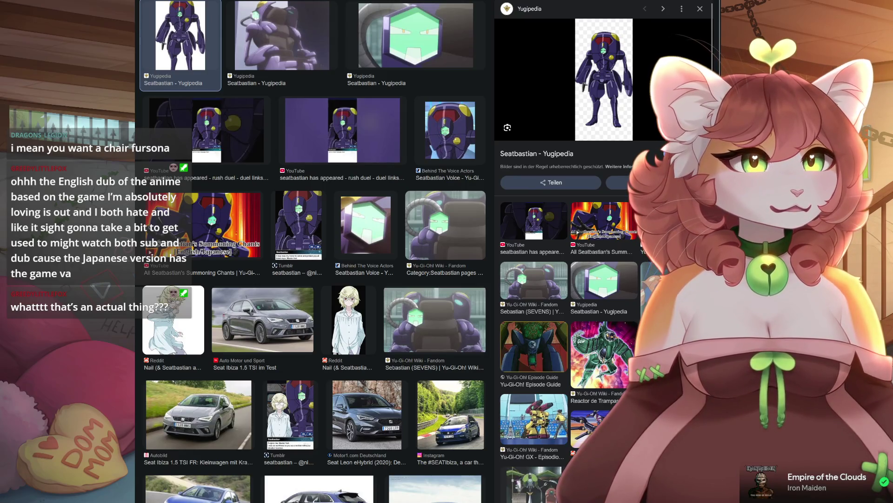
Preview the second Seatbastian image from Yugipedia, then return to the first result.
left_click(281, 45)
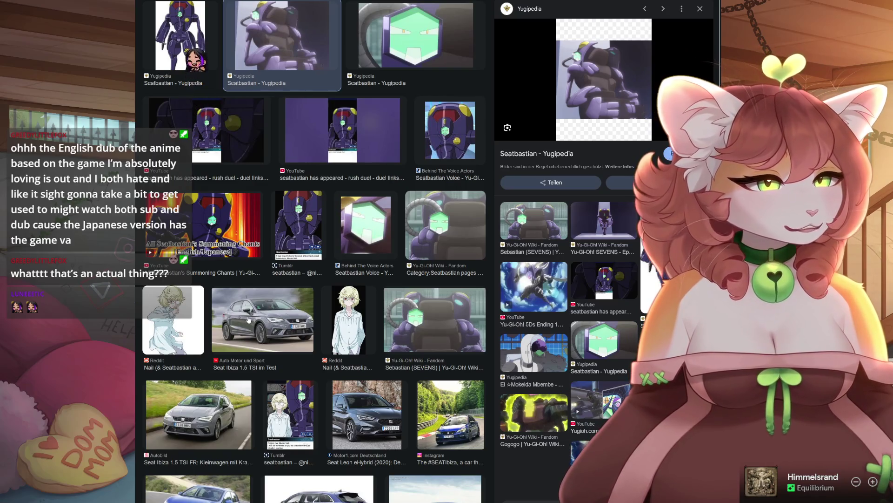
key("Left")
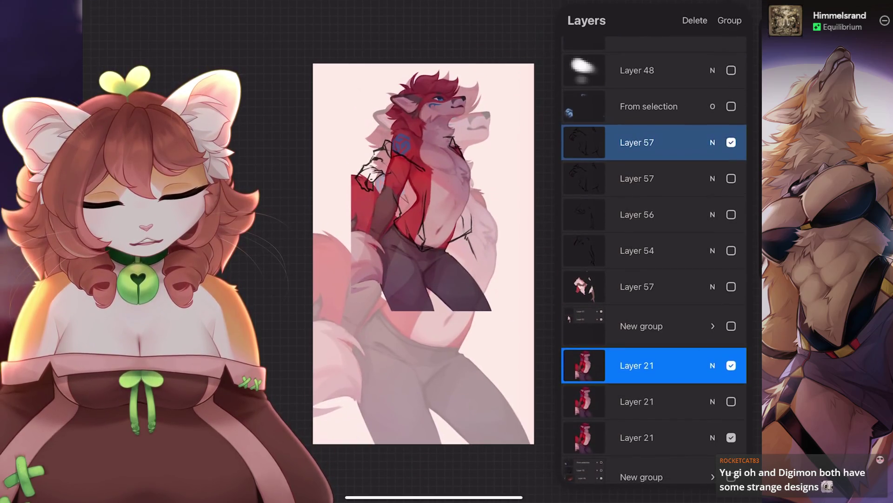
Show Layer 56 and scale Layers 56, 57 and 21 up together with Uniform transform.
left_click(731, 215)
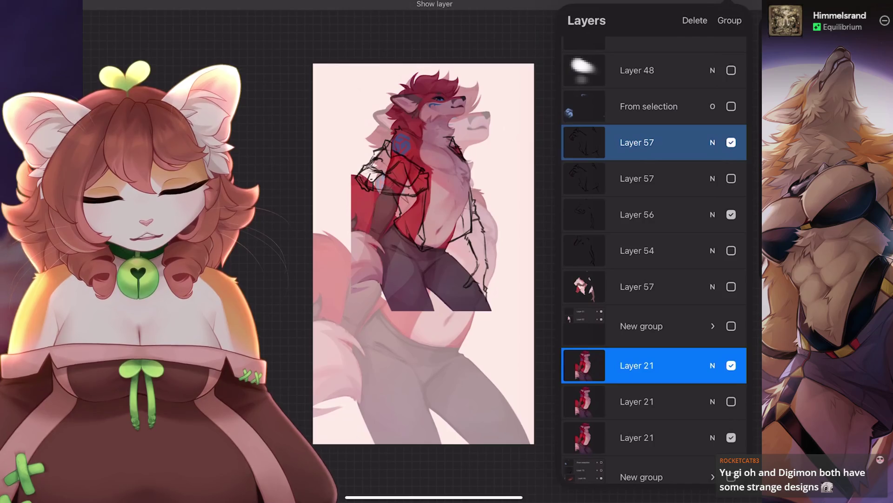
left_click(637, 215)
left_click(637, 142)
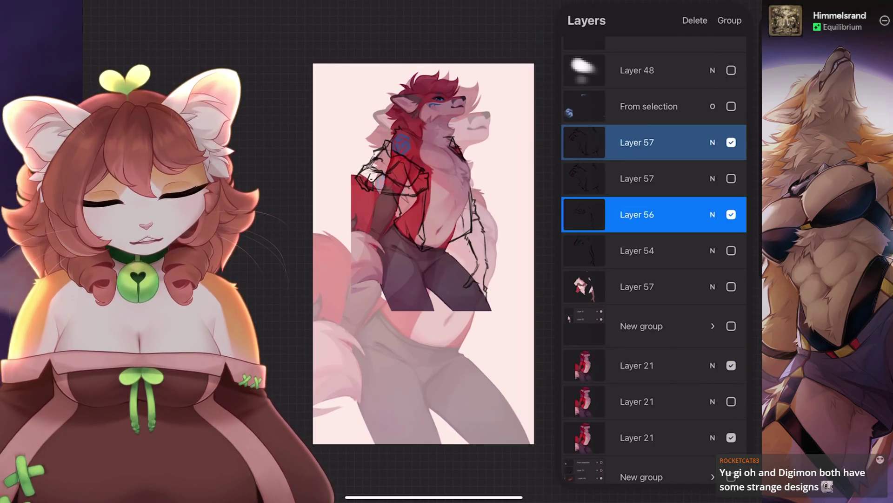
left_click(637, 365)
key("v")
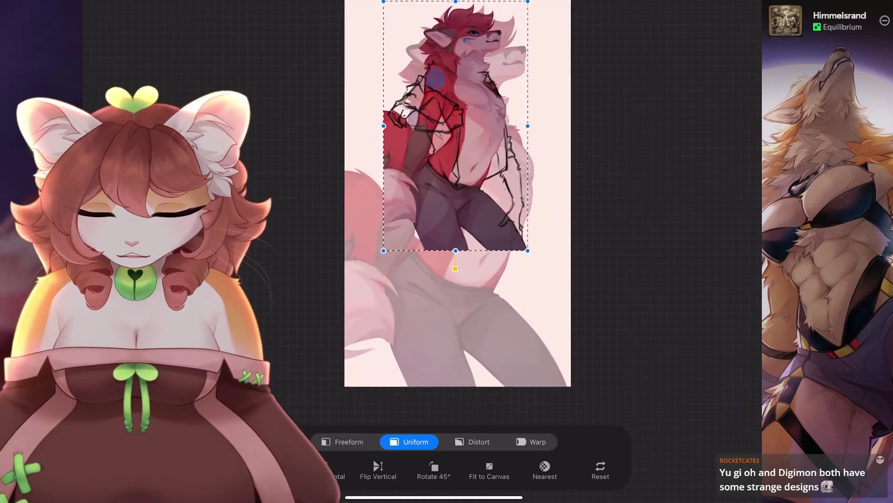
left_click(414, 338)
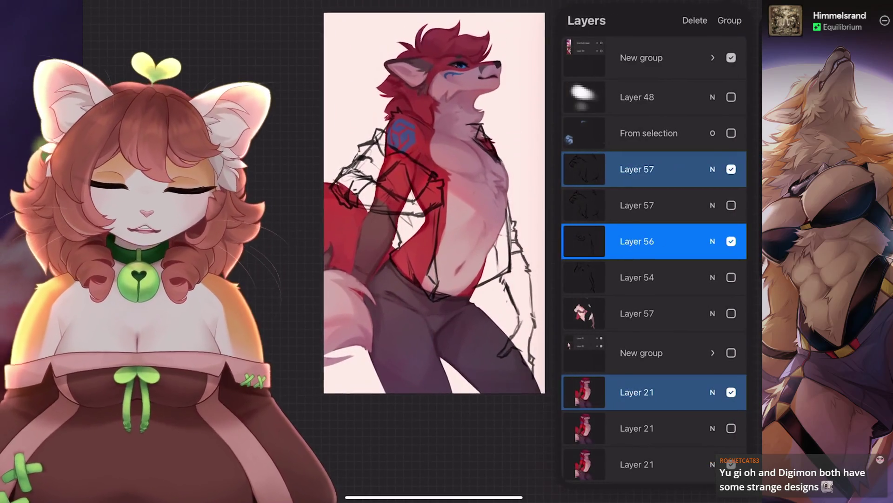
Delete the extra Layer 21 copy and set Layer 56 opacity to Max.
left_click_drag(698, 392, 605, 392)
left_click(739, 393)
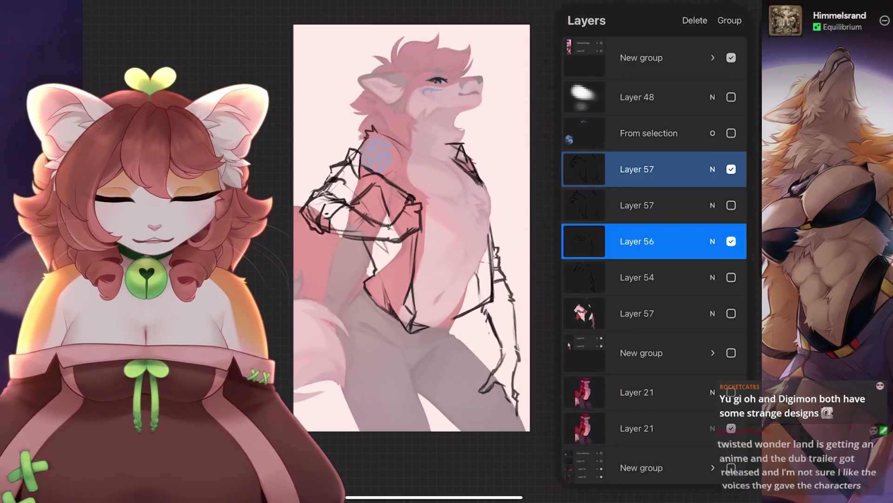
left_click(712, 241)
left_click_drag(645, 281, 737, 282)
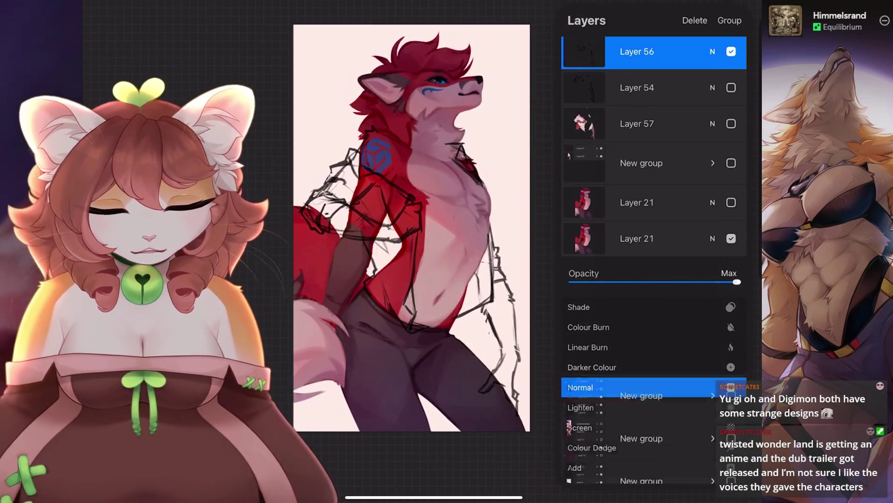
left_click(712, 51)
Duplicate Layer 21 and toggle the colour layers to compare against the sketch.
scroll(654, 186, "up", 2)
left_click_drag(674, 327, 581, 328)
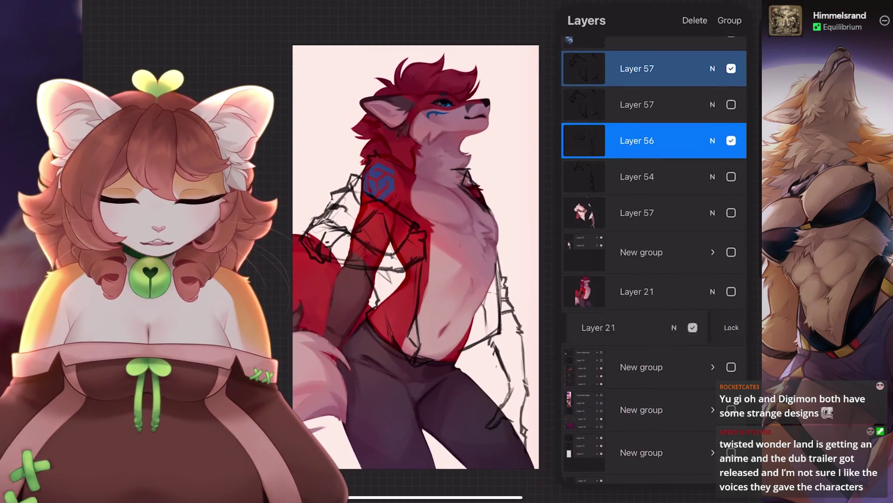
left_click(737, 327)
left_click(731, 363)
left_click(731, 327)
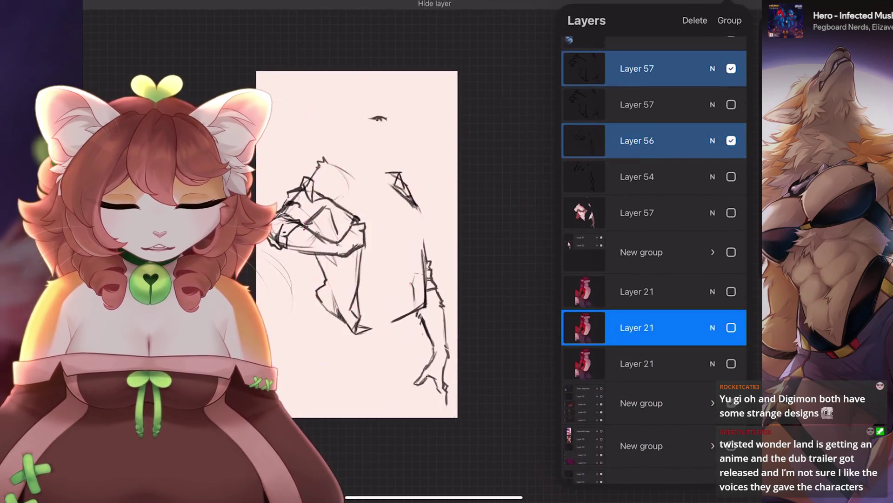
left_click(731, 403)
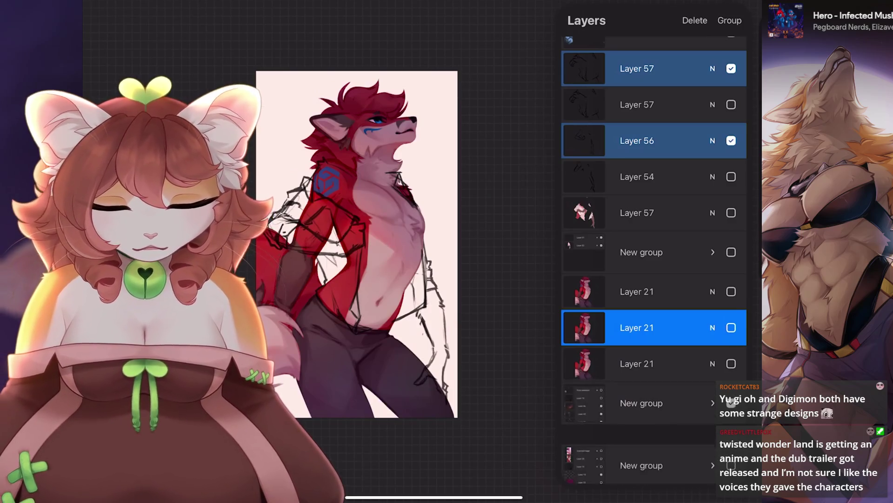
left_click(731, 403)
left_click(731, 403)
left_click(731, 363)
left_click(731, 364)
Repeatedly toggle the bottom Layer 21 to compare the coloured arm with the sketch.
scroll(357, 244, "up", 3)
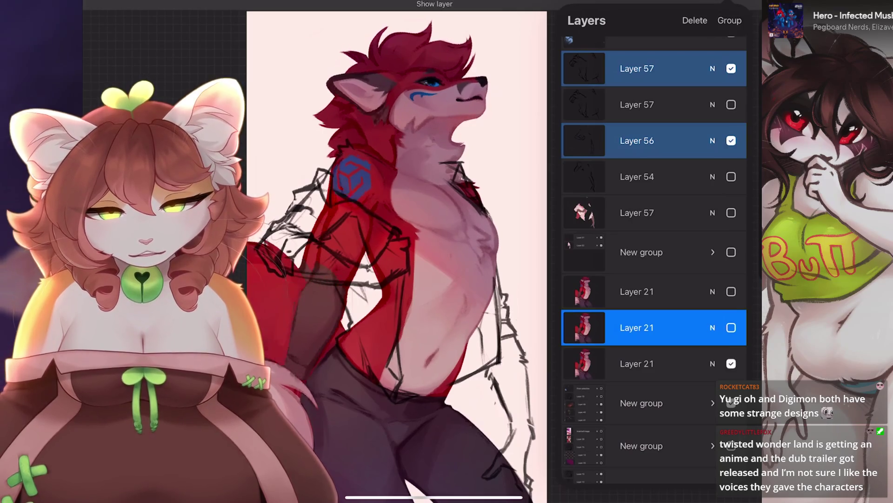
left_click(731, 363)
left_click(731, 363)
left_click(731, 364)
left_click(731, 363)
left_click(731, 364)
left_click(731, 364)
left_click(731, 363)
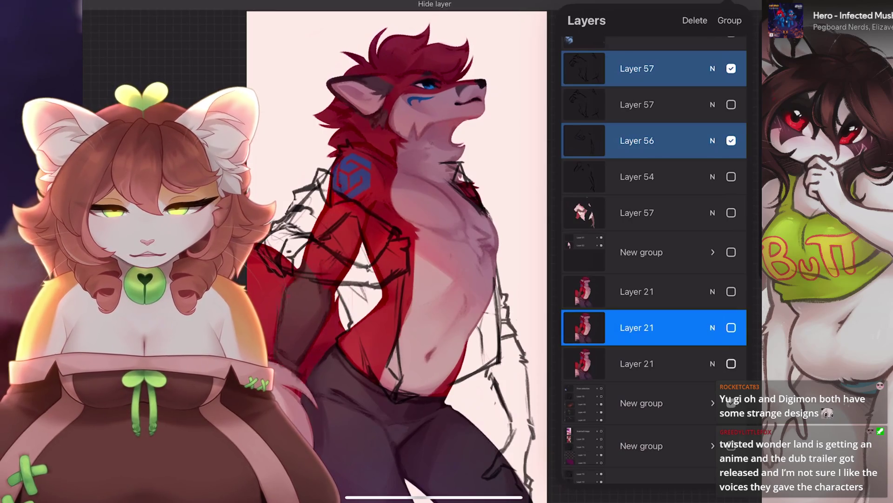
scroll(410, 186, "up", 5)
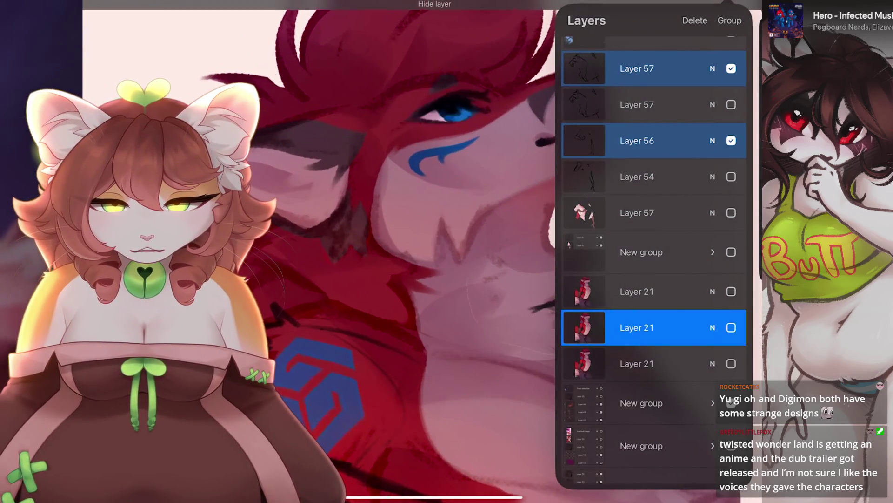
scroll(319, 261, "down", 2)
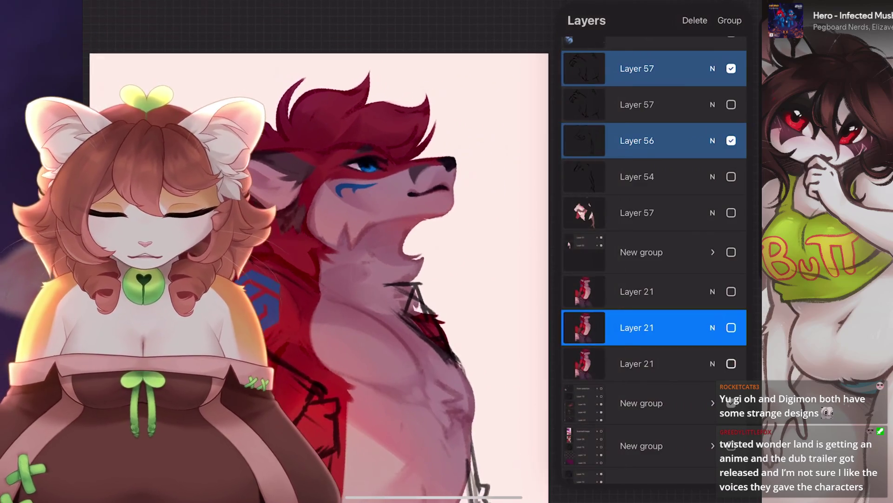
left_click(731, 363)
scroll(319, 260, "down", 2)
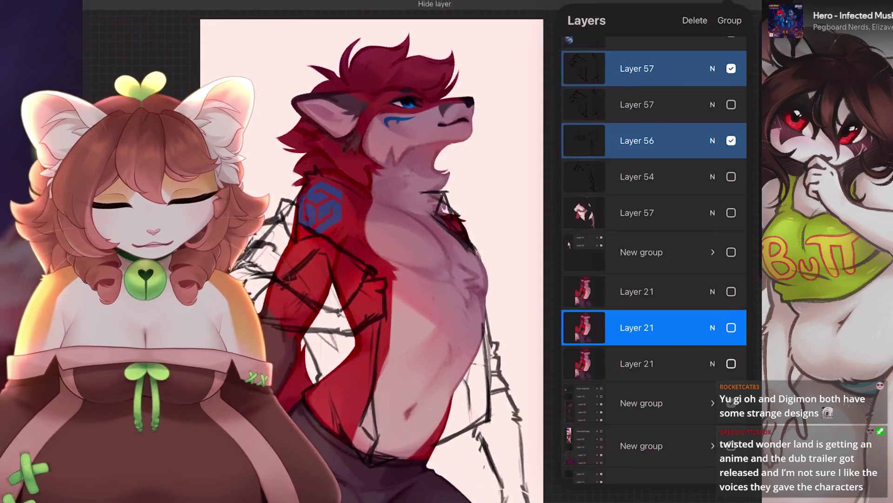
left_click(731, 364)
left_click(731, 364)
left_click(731, 364)
left_click(731, 364)
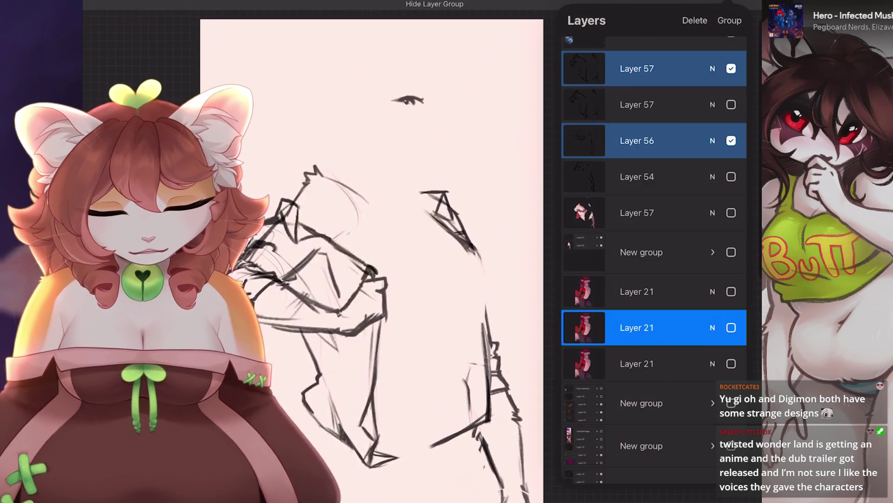
left_click(731, 363)
left_click(731, 363)
left_click(731, 363)
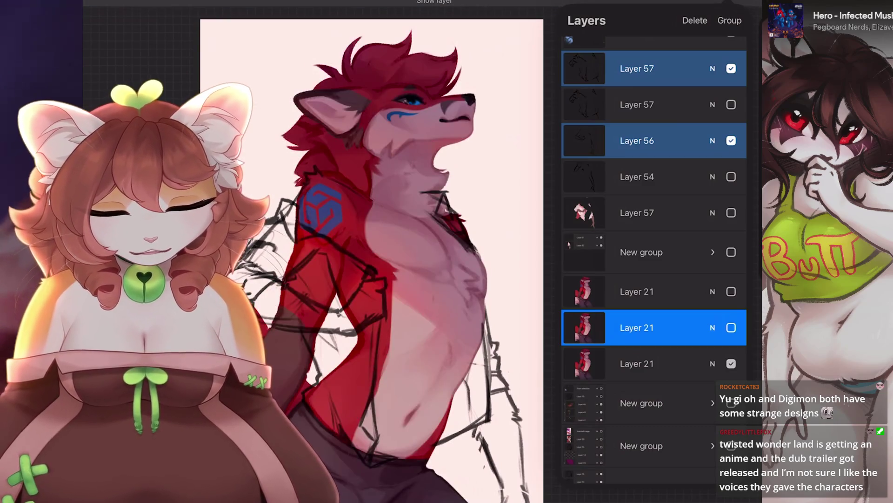
left_click(731, 363)
left_click(731, 363)
left_click(731, 363)
left_click(731, 363)
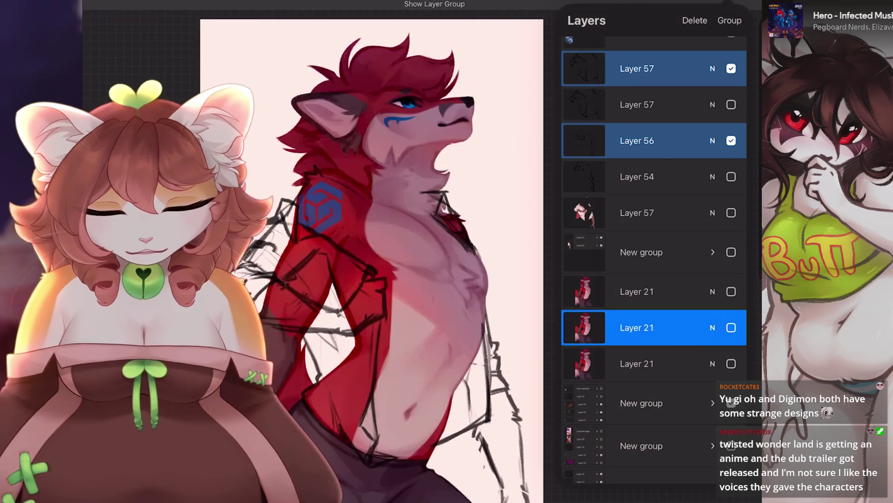
left_click(731, 363)
Check the middle Layer 21 copy, delete it, and show the remaining Layer 21 colour art.
left_click(638, 363)
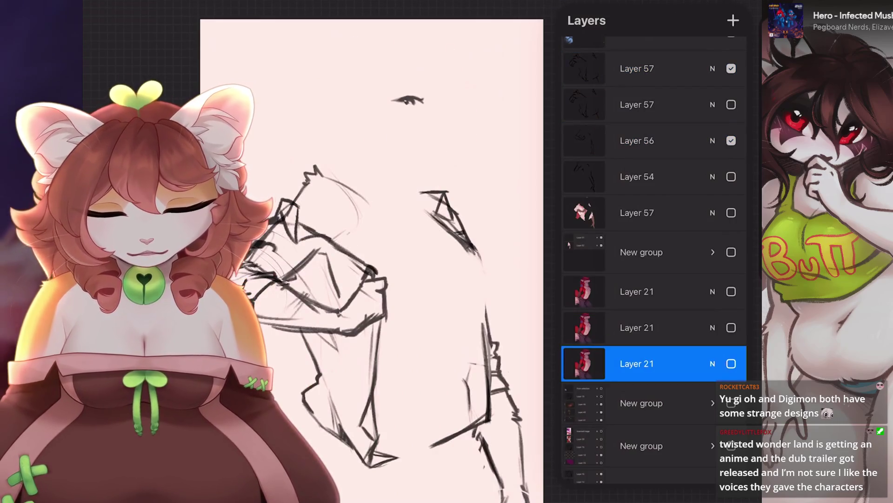
left_click(731, 328)
left_click(731, 328)
left_click(731, 327)
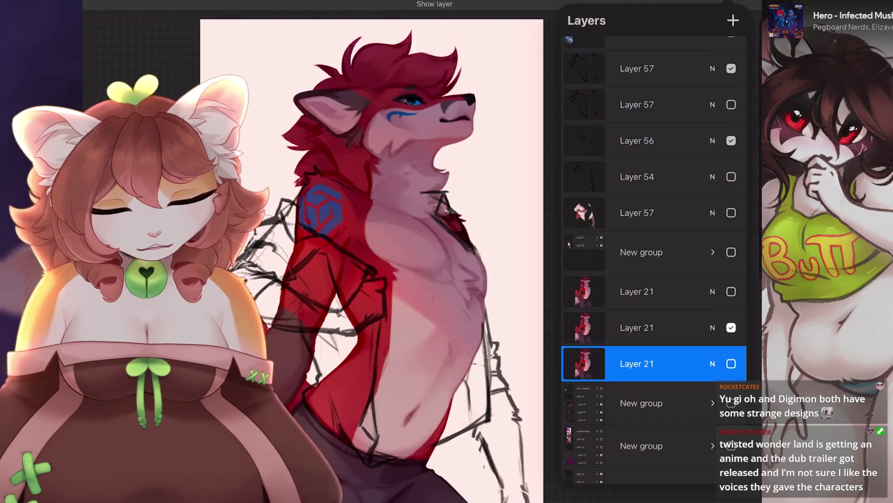
left_click(637, 291)
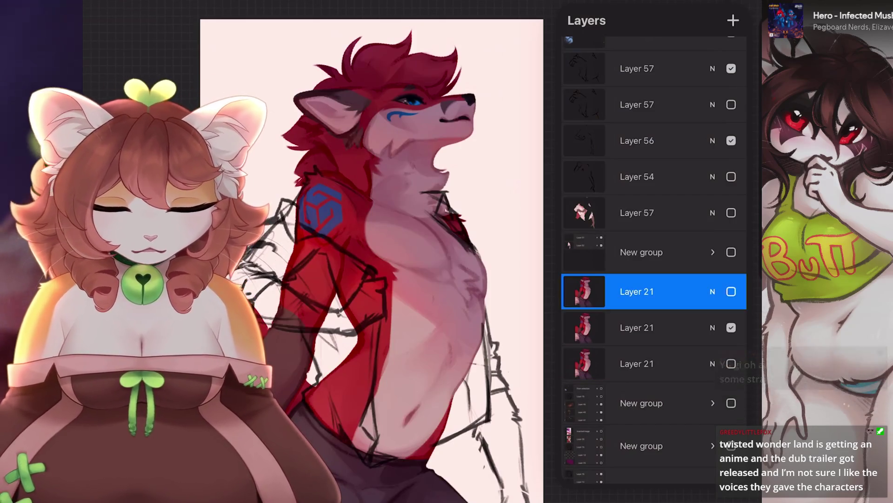
scroll(372, 261, "down", 2)
left_click(731, 327)
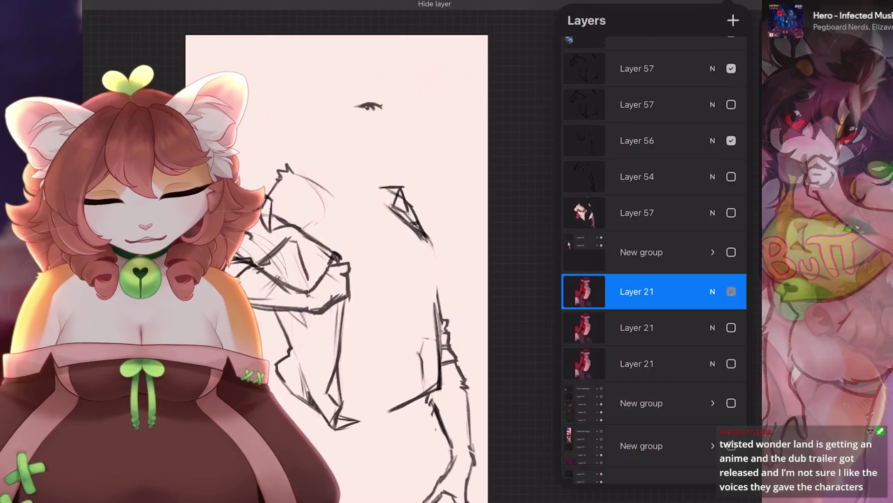
left_click(731, 327)
left_click_drag(675, 327, 581, 327)
left_click(730, 327)
left_click(731, 291)
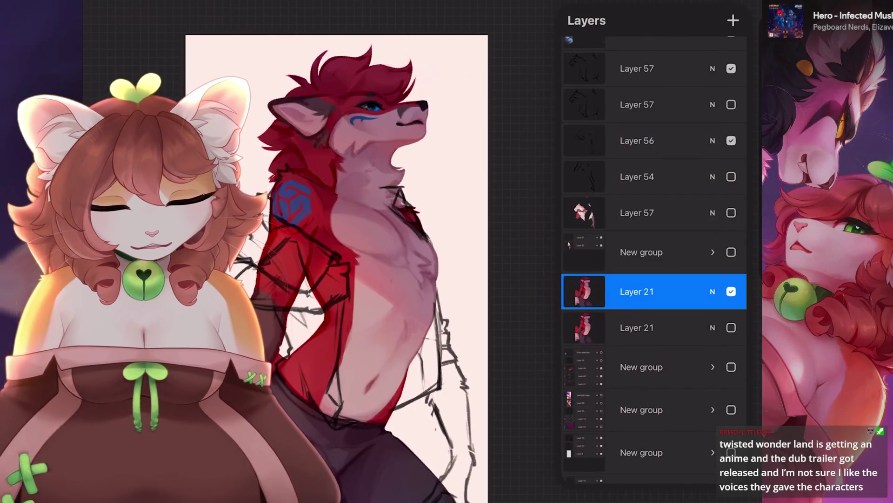
scroll(654, 261, "up", 2)
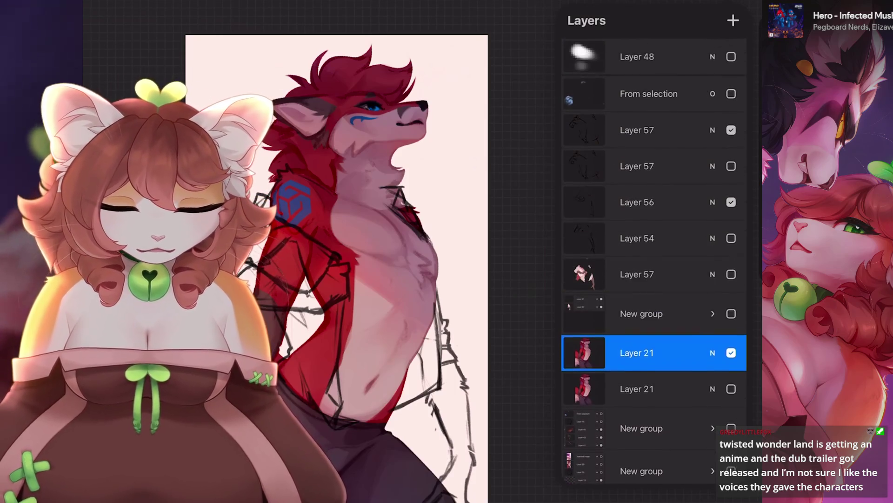
Move Layer 56 above the lower Layer 57 and merge Layer 57 into it.
left_click(637, 126)
left_click(637, 198)
mouse_move(637, 198)
left_mouse_down()
mouse_move(668, 149)
mouse_move(637, 161)
left_mouse_up()
left_click(585, 125)
left_click(493, 213)
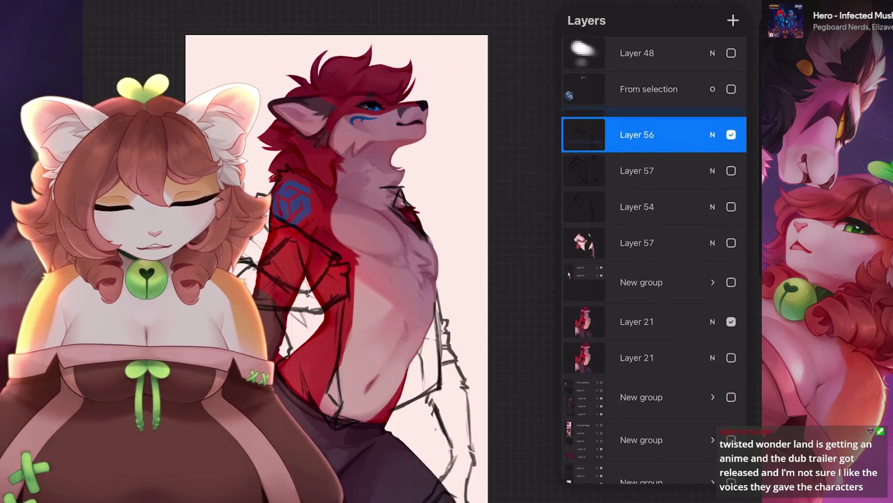
Move Layer 56 down, then select Layer 54, Layer 57 and other sketch layers and group them.
left_click_drag(637, 128, 637, 275)
left_click(641, 237)
left_click_drag(619, 197, 684, 197)
left_click_drag(619, 162, 684, 161)
left_click_drag(618, 126, 684, 126)
left_click(729, 20)
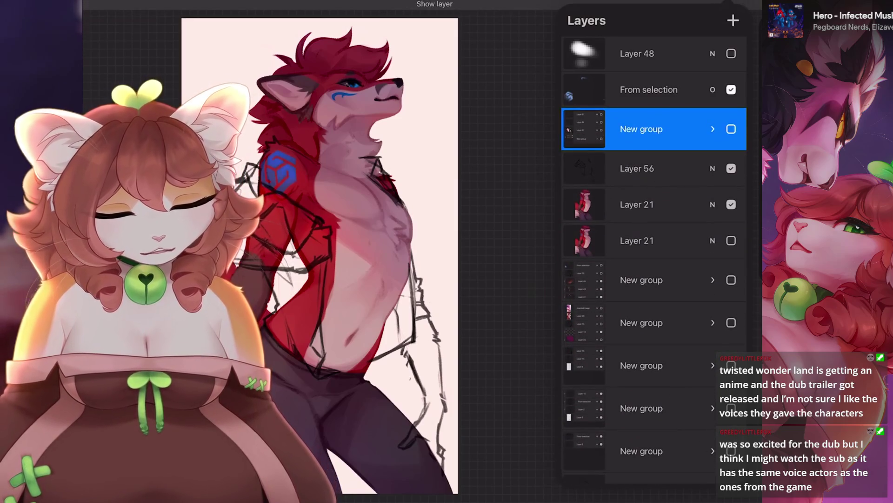
Toggle the From selection layer to compare, leaving it visible and selected.
left_click(731, 90)
left_click(731, 90)
left_click(731, 90)
left_click(731, 89)
left_click(731, 89)
left_click(731, 89)
scroll(326, 251, "up", 5)
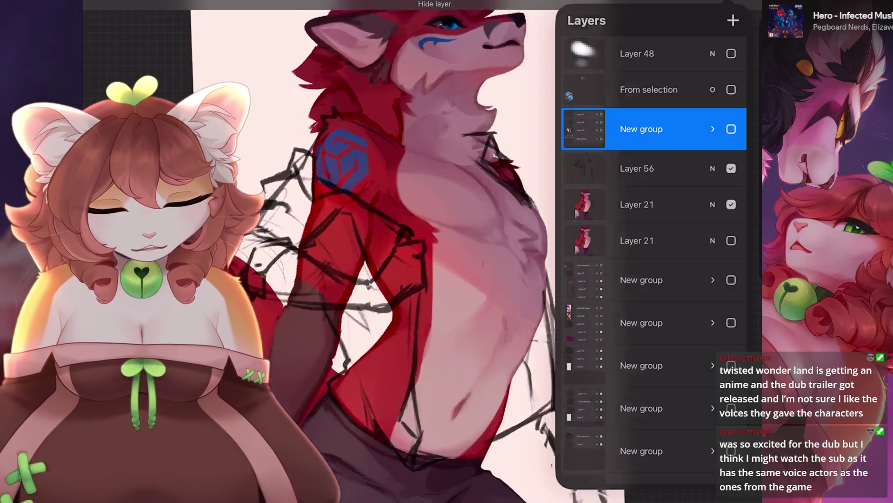
left_click(637, 205)
left_click(731, 90)
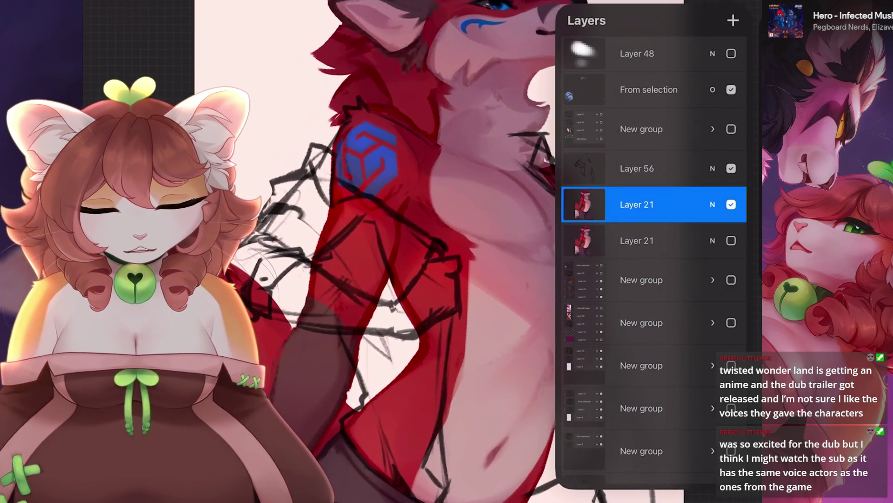
left_click(649, 89)
Compare the upper and lower Layer 21 copies by toggling their visibility.
left_click(731, 205)
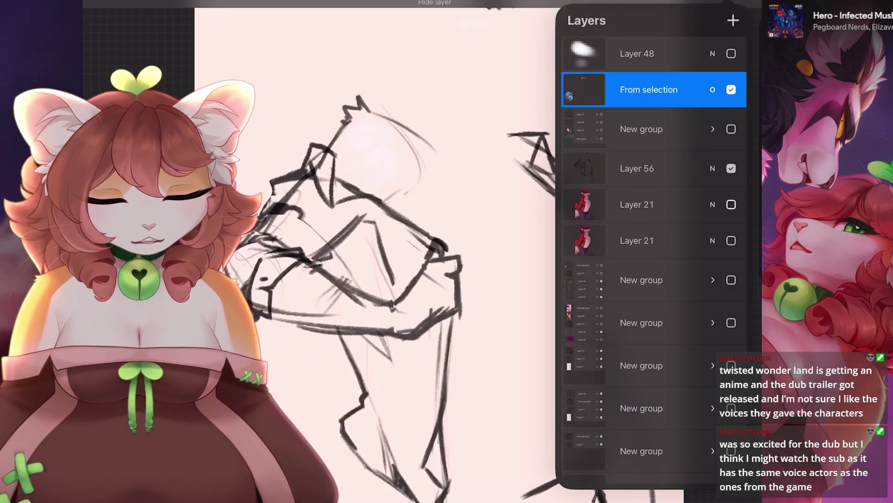
left_click(731, 240)
left_click(731, 240)
left_click(731, 205)
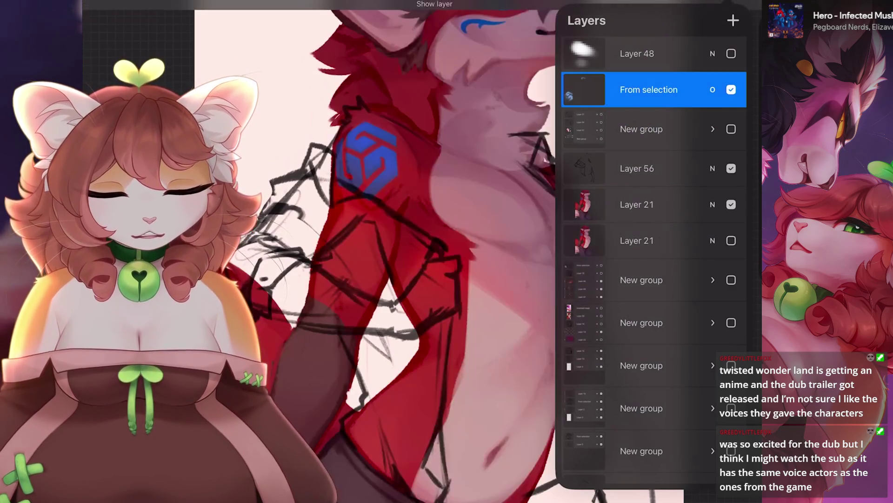
left_click(637, 240)
left_click(731, 204)
left_click(731, 240)
Duplicate the lower Layer 21 as a backup, delete the upper copy, and hide the lower one.
left_click_drag(689, 240, 614, 240)
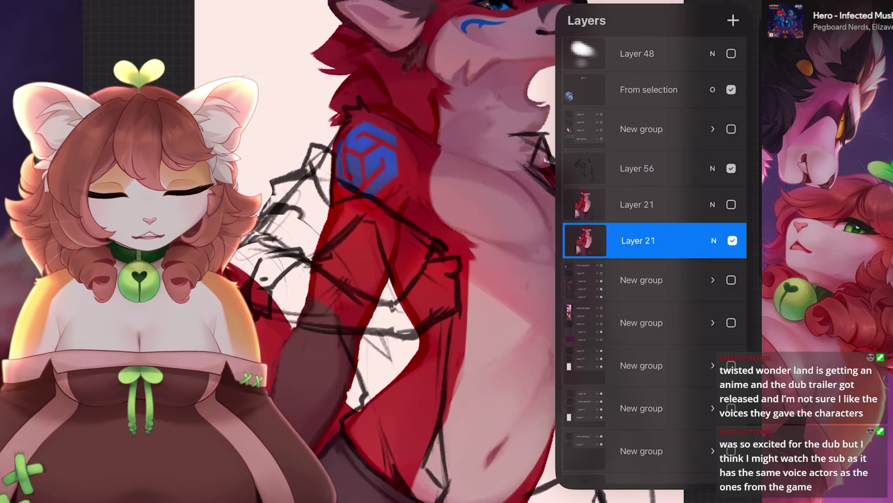
left_click(684, 240)
left_click_drag(689, 204, 614, 204)
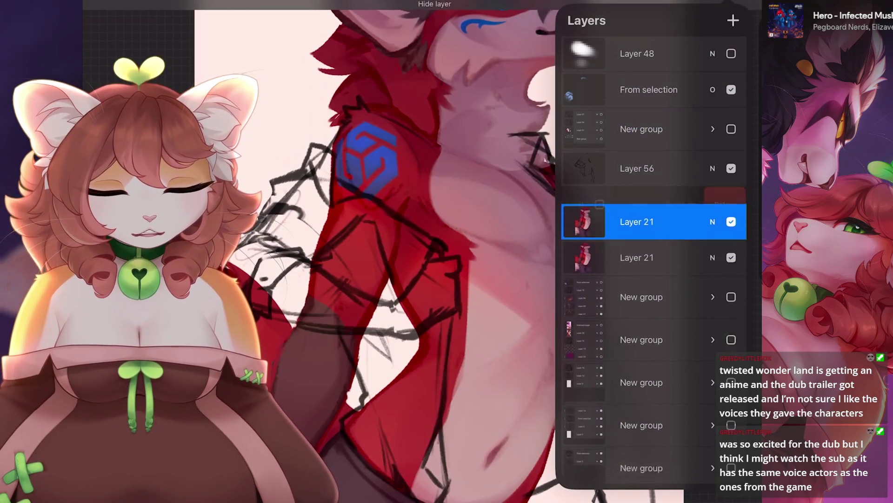
left_click(725, 205)
left_click(731, 241)
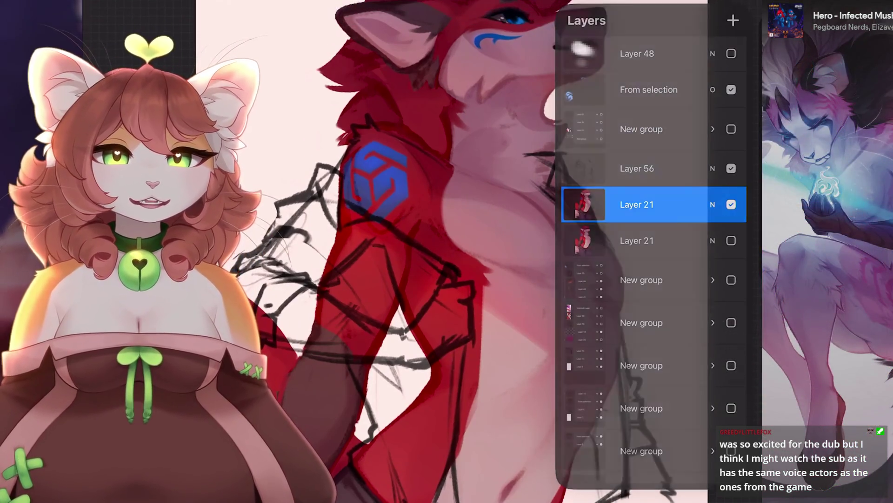
key("l")
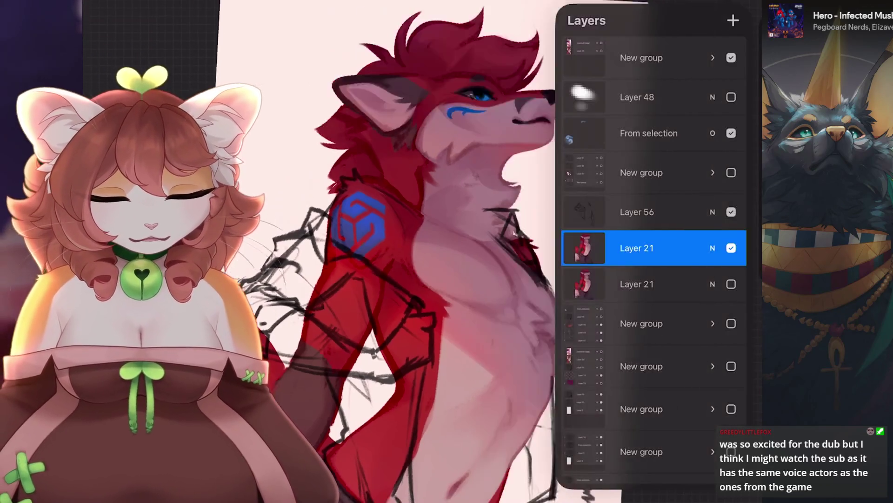
On Layer 21, lasso the forearm area and make the hidden layer visible again.
left_click(731, 248)
left_click(731, 248)
scroll(373, 251, "down", 3)
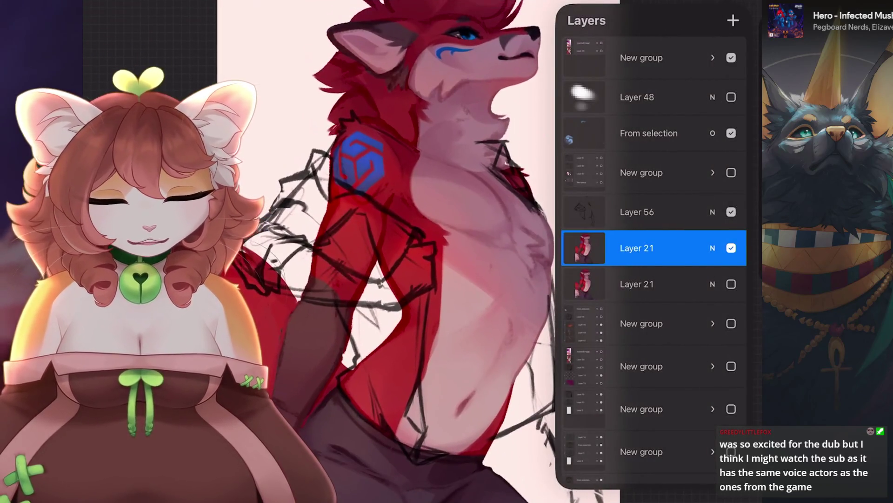
left_click(637, 284)
scroll(386, 251, "up", 3)
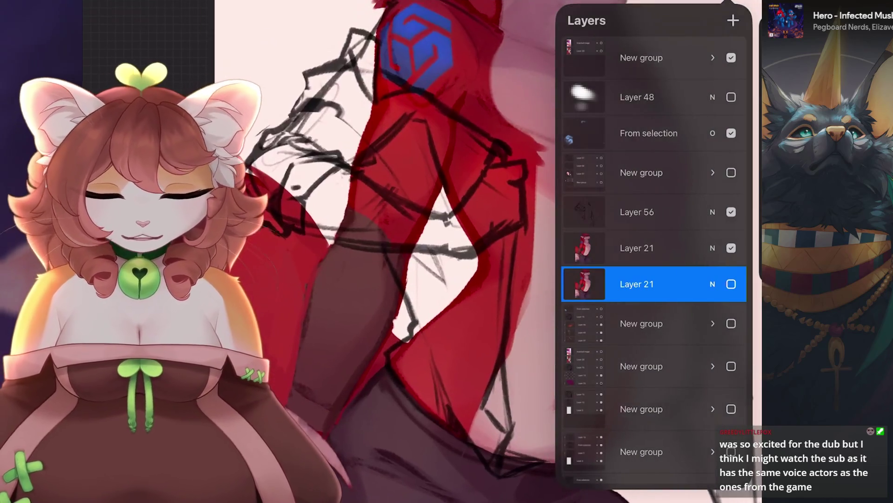
key("s")
scroll(512, 232, "up", 2)
left_click_drag(469, 190, 415, 186)
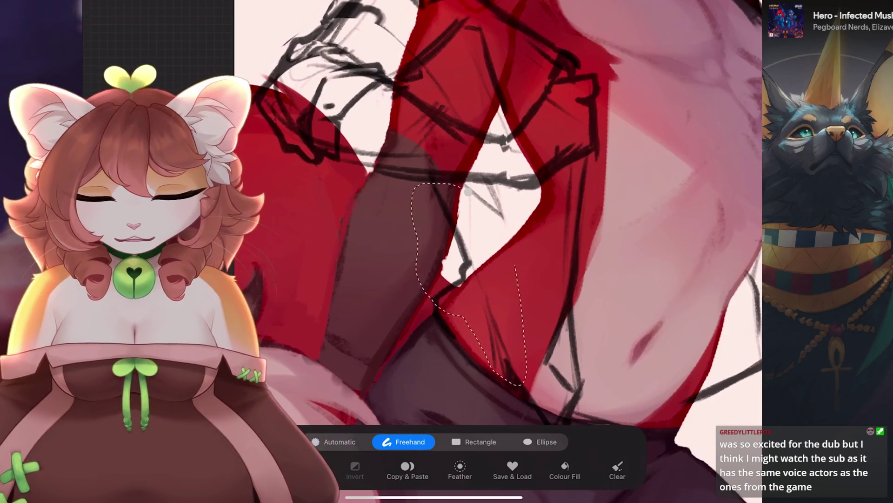
left_click(460, 466)
left_click(454, 272)
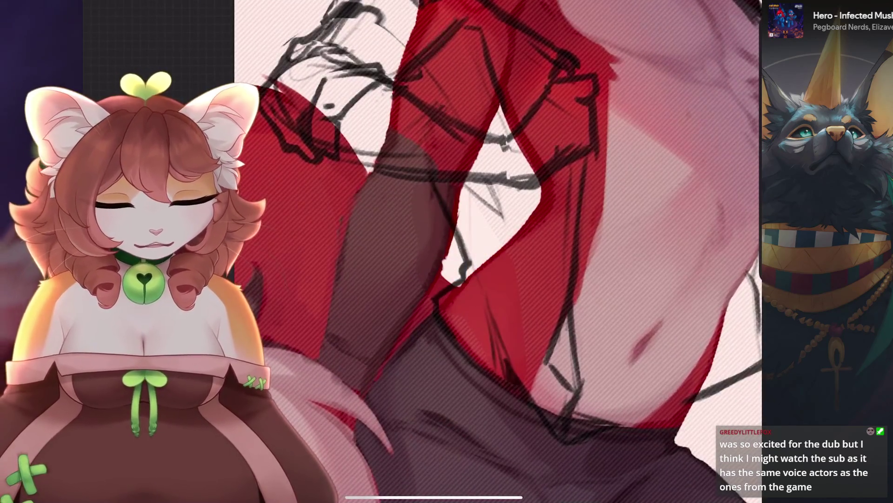
Adjust the forearm sketch on Layer 56 with a uniform transform.
left_click(733, 2)
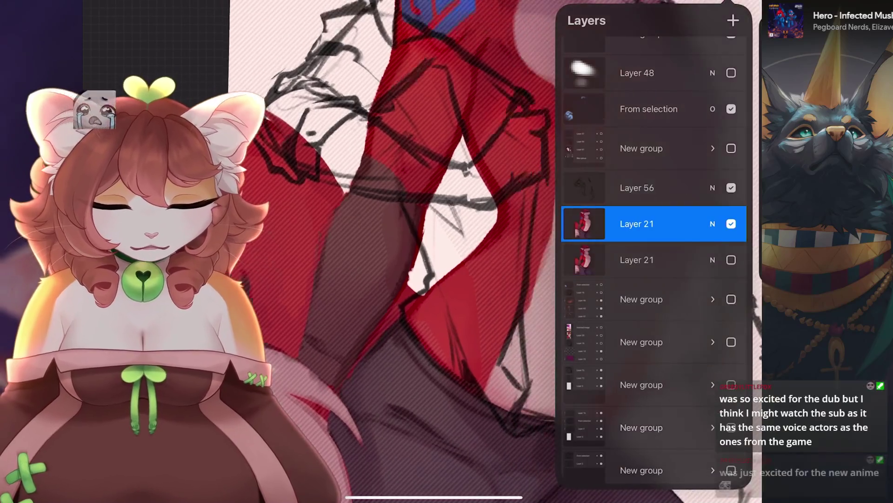
left_click(637, 188)
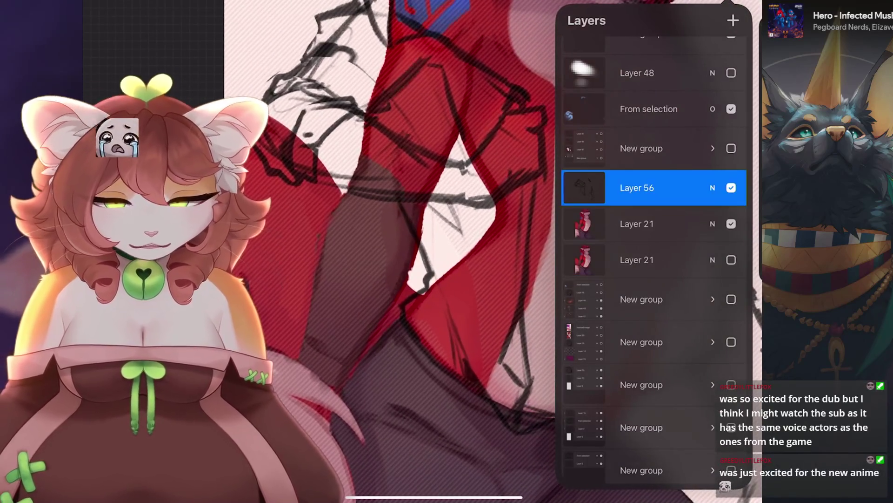
key("v")
scroll(488, 251, "down", 2)
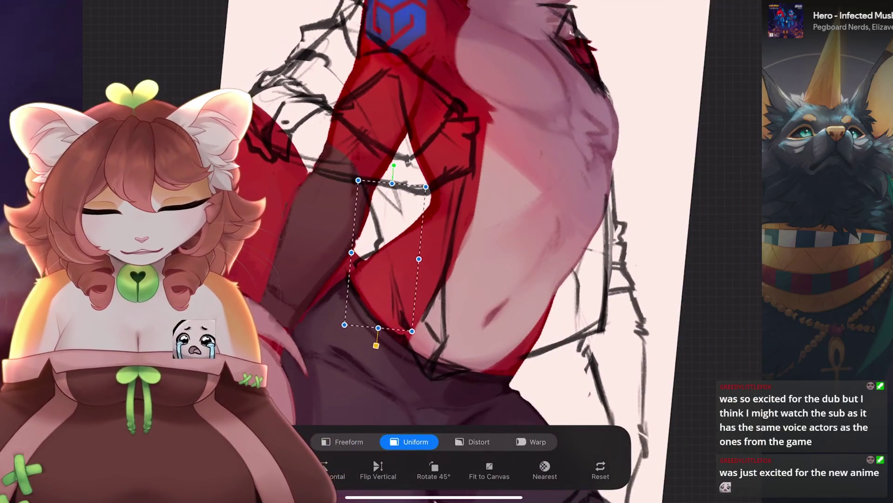
key("Return")
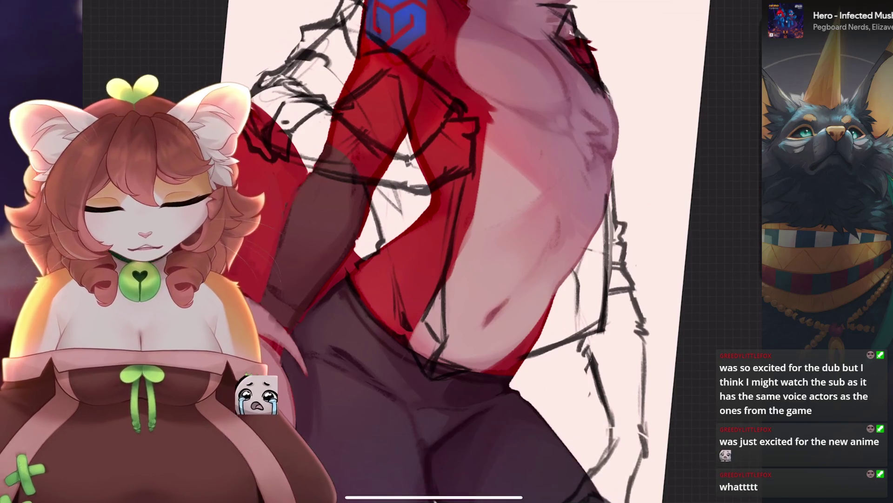
scroll(446, 252, "down", 3)
scroll(419, 252, "up", 3)
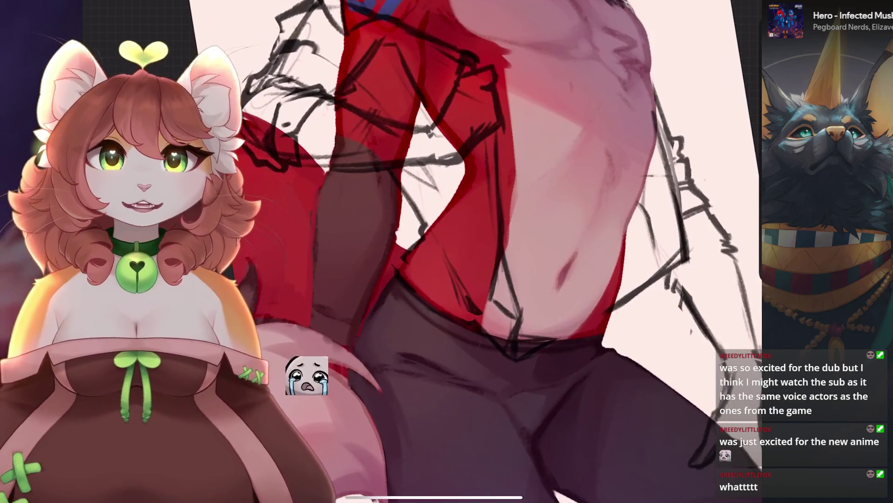
On Layer 21, paint pale pink into the gap between arm and torso.
key("l")
left_click(651, 248)
scroll(419, 251, "down", 2)
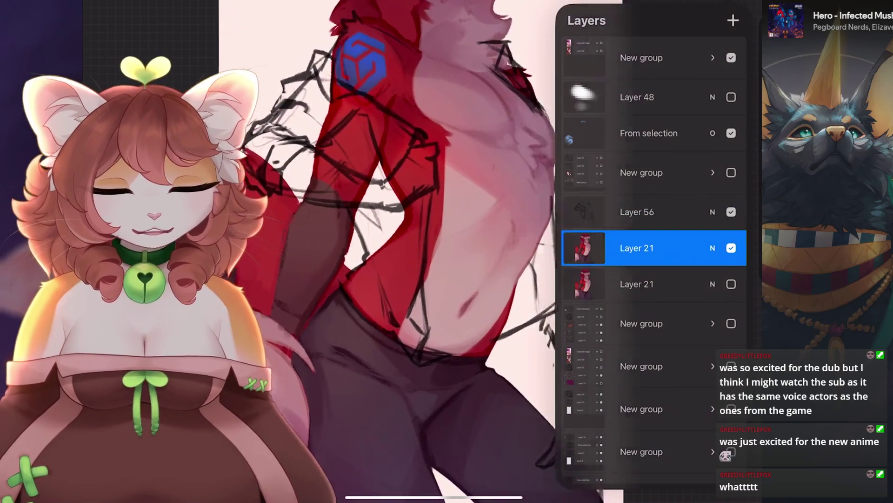
scroll(419, 252, "up", 3)
scroll(447, 251, "up", 3)
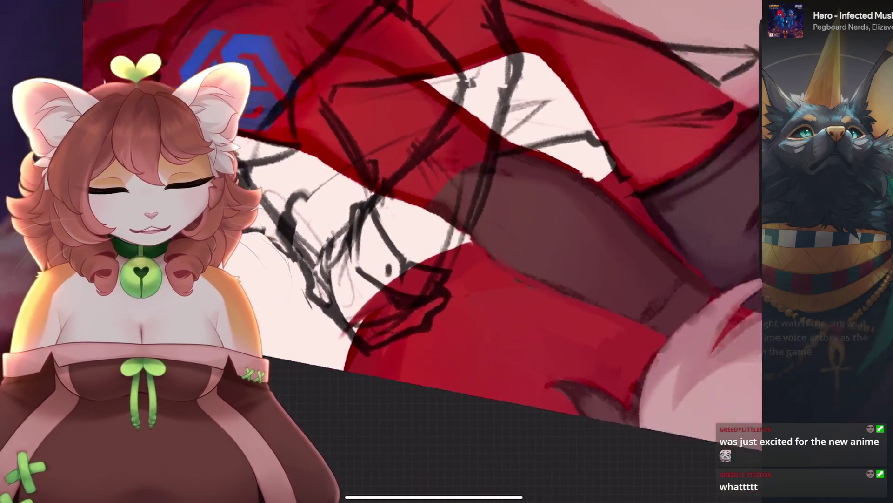
key("bracketleft")
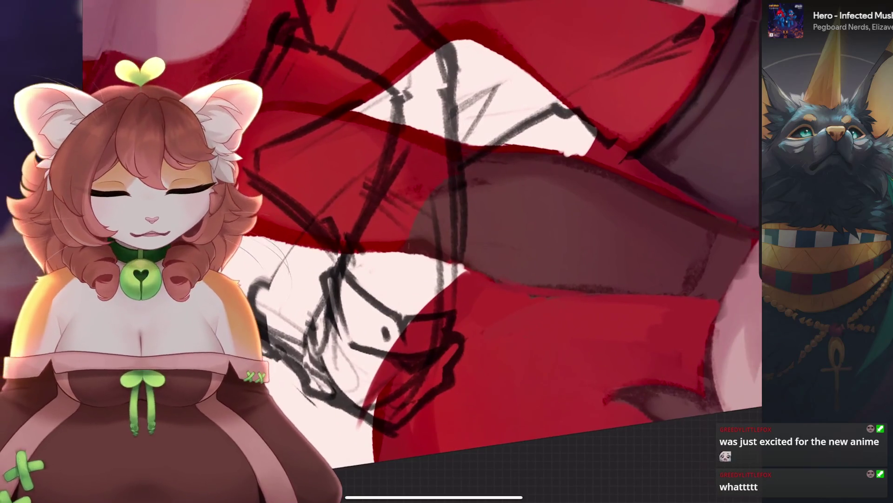
left_click_drag(482, 216, 582, 147)
mouse_move(530, 168)
left_mouse_down()
mouse_move(446, 261)
mouse_move(554, 177)
mouse_move(489, 242)
mouse_move(549, 149)
mouse_move(522, 138)
mouse_move(428, 174)
mouse_move(277, 325)
mouse_move(354, 140)
left_mouse_up()
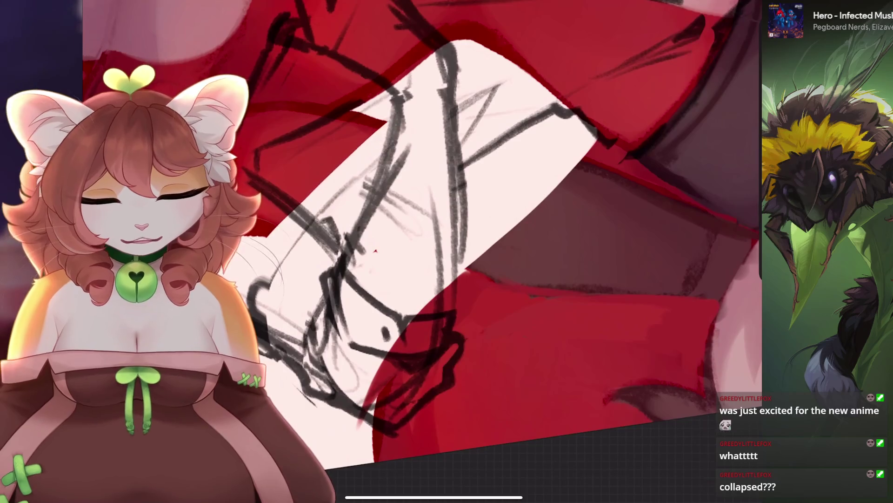
Lower the sketch layer's opacity to fade the line art.
scroll(375, 251, "down", 5)
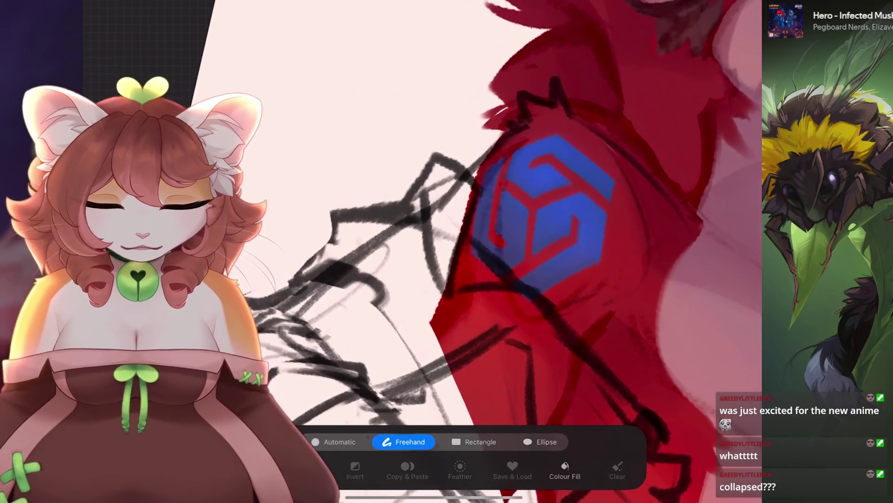
left_click_drag(456, 103, 401, 154)
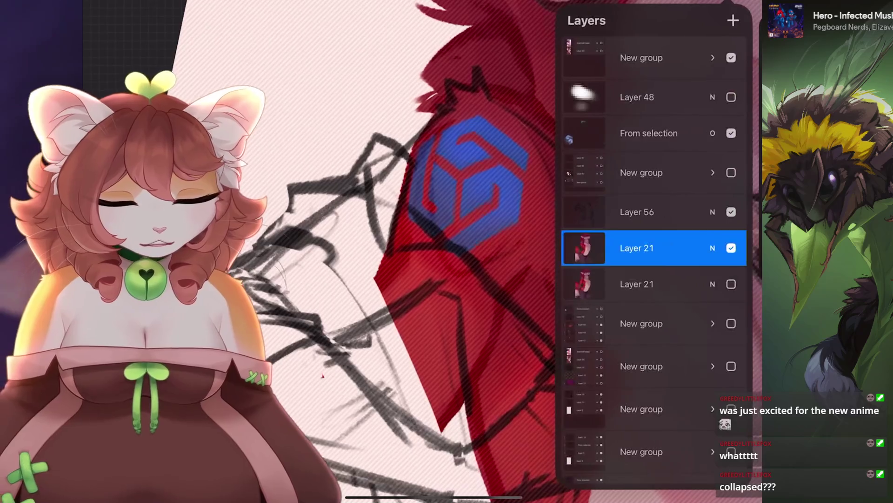
left_click(712, 247)
left_click_drag(733, 253, 674, 253)
left_click(712, 247)
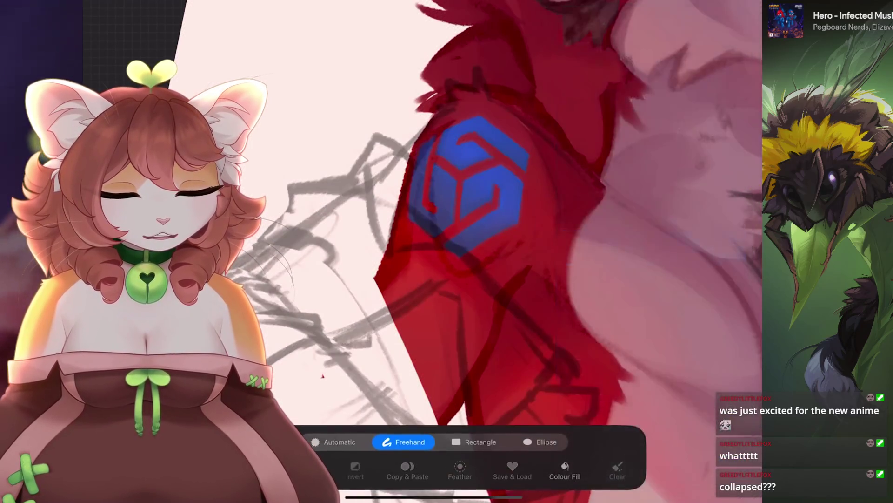
Freehand-select the shoulder with the blue logo, then bring up Liquify.
key("ctrl+z")
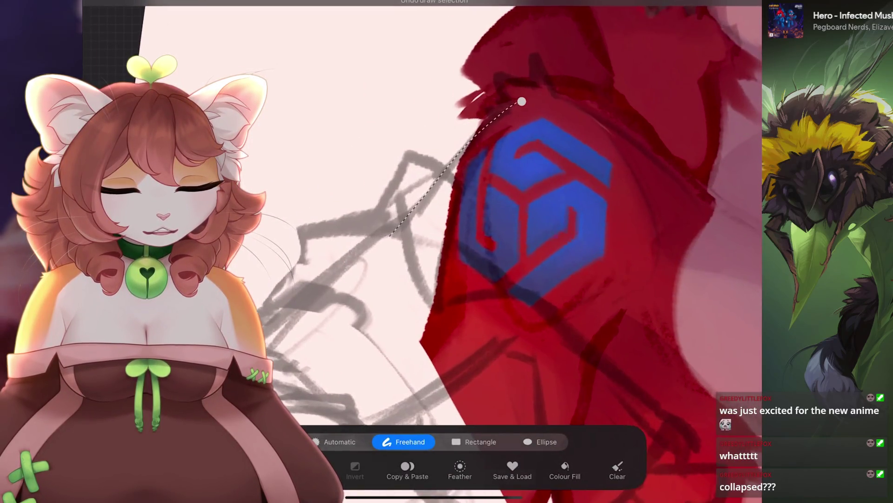
scroll(418, 232, "down", 5)
left_click_drag(354, 107, 332, 174)
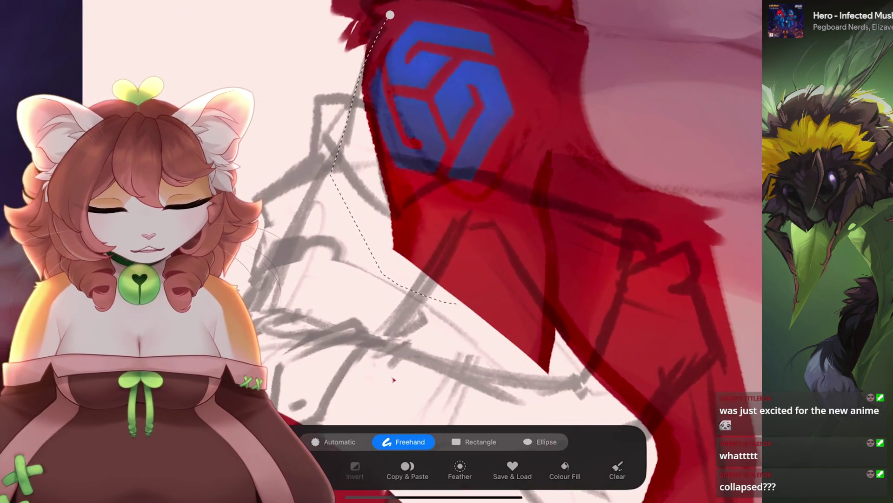
key("ctrl+z")
left_click_drag(393, 379, 436, 489)
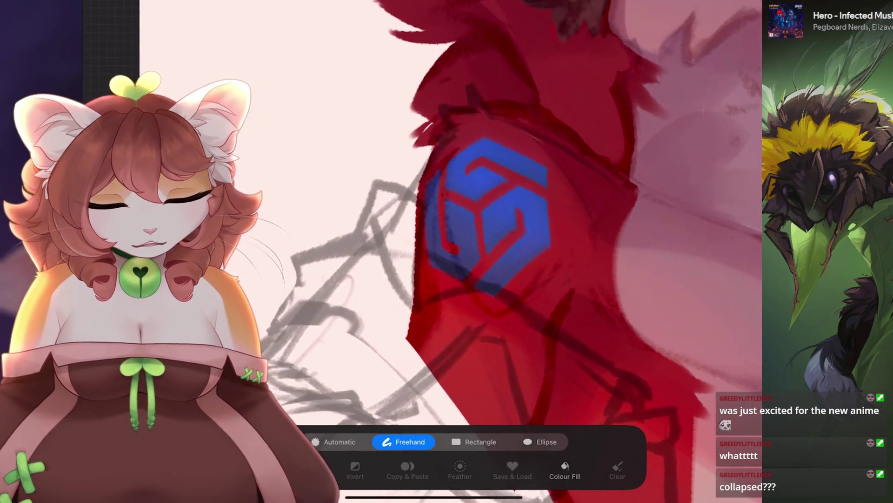
left_click_drag(467, 116, 541, 111)
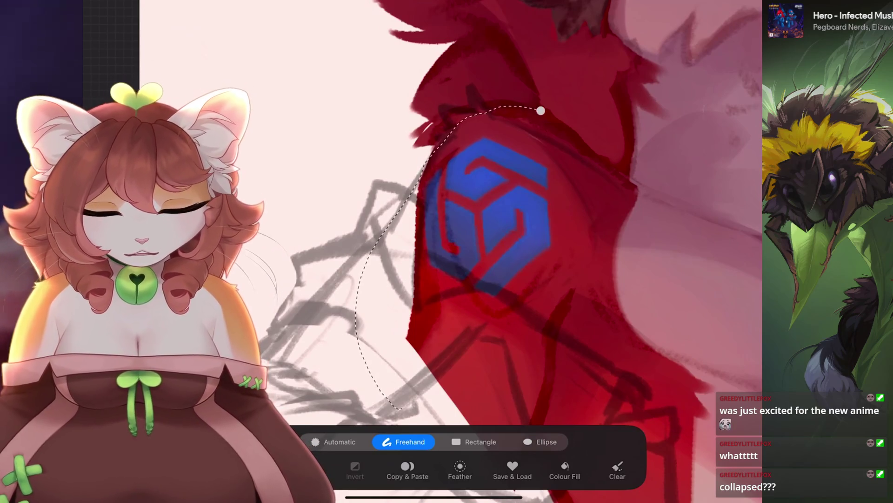
scroll(419, 233, "down", 3)
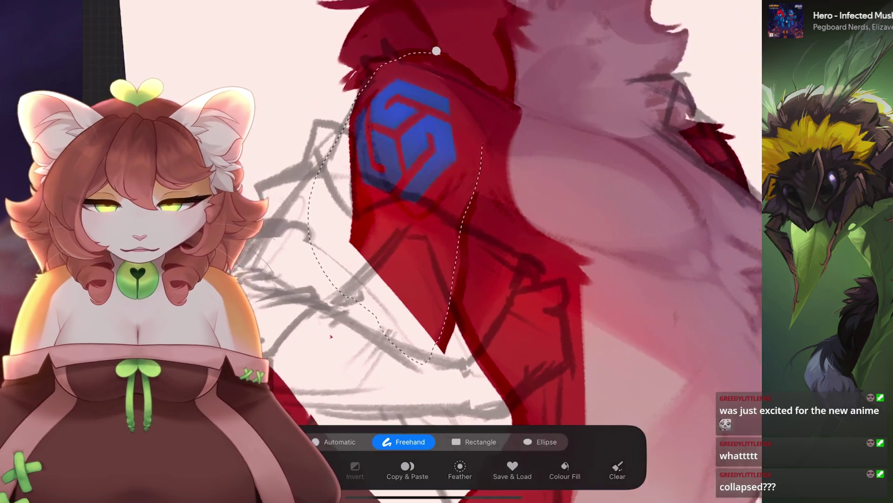
left_click(107, 5)
left_click(139, 372)
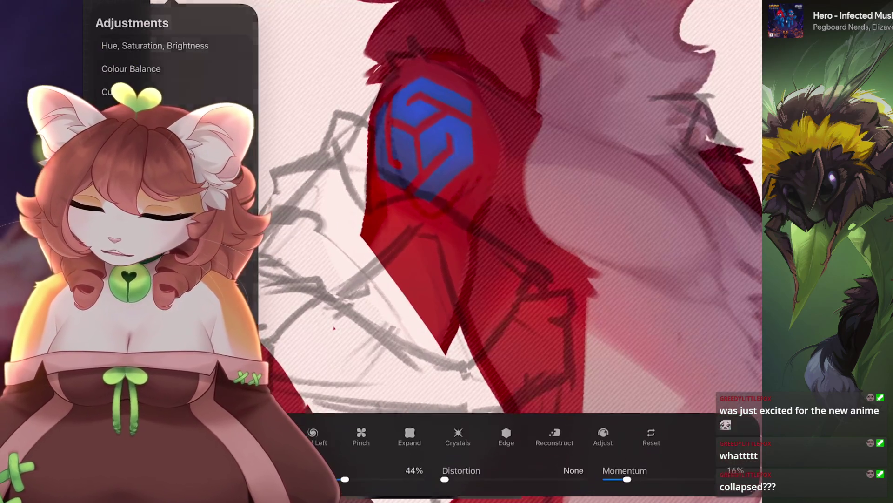
Use Liquify to push the red fur's edge down below the blue shoulder logo.
scroll(419, 210, "up", 3)
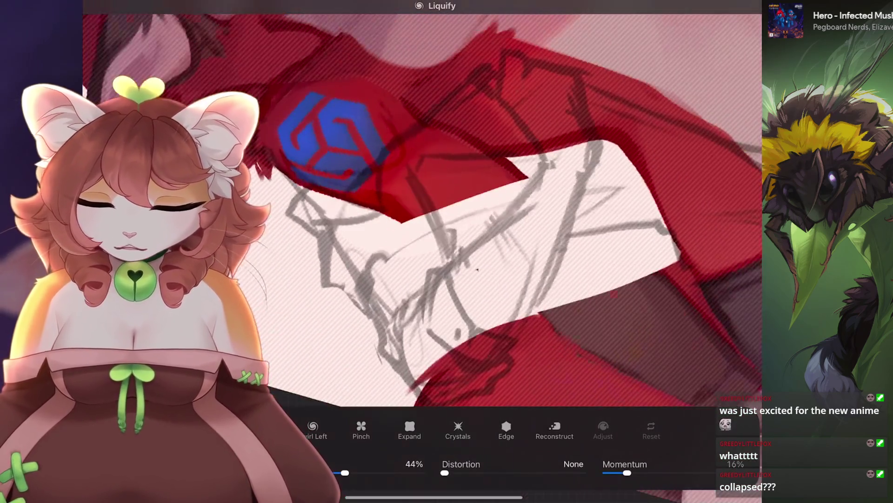
left_click_drag(458, 230, 456, 240)
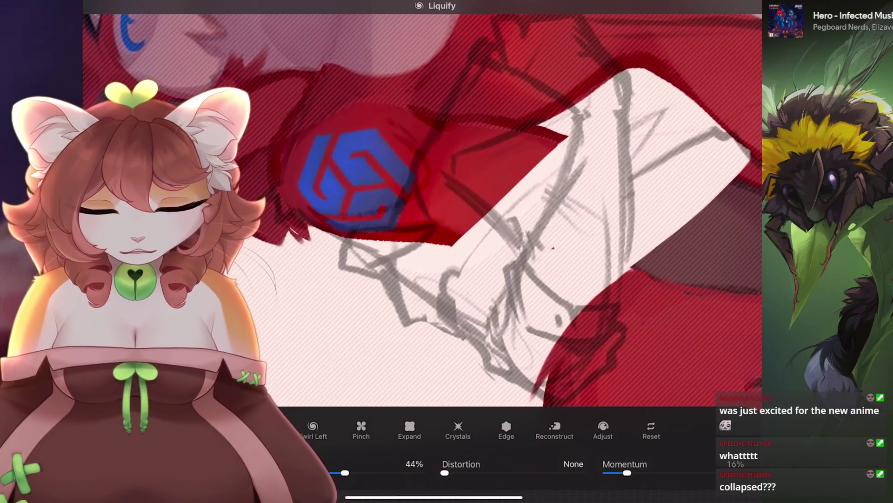
scroll(419, 210, "down", 2)
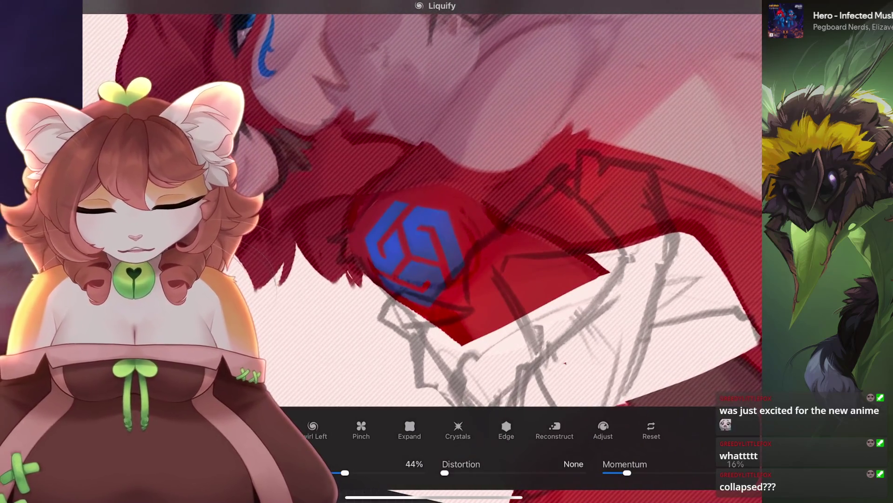
scroll(419, 209, "down", 1)
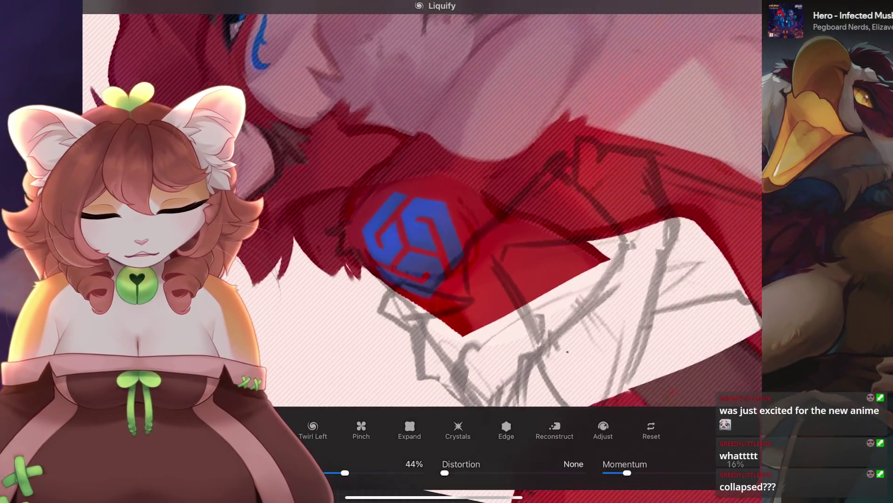
scroll(419, 209, "down", 3)
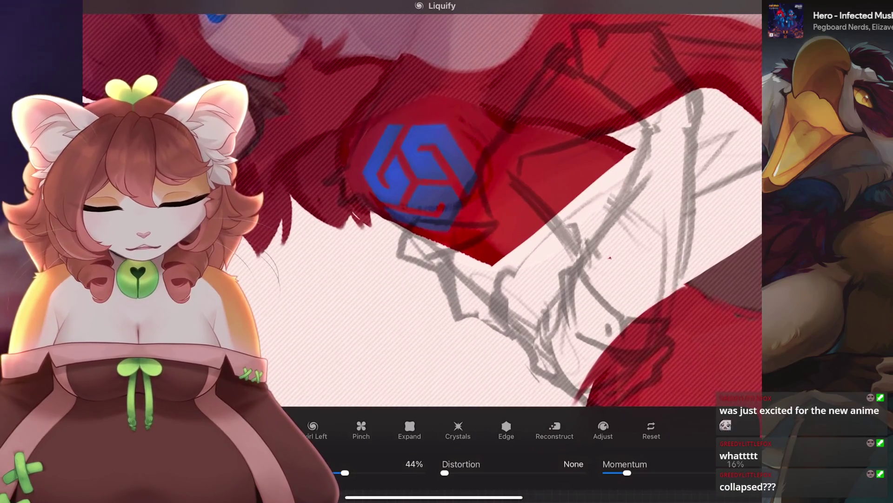
scroll(419, 209, "down", 2)
scroll(372, 209, "up", 2)
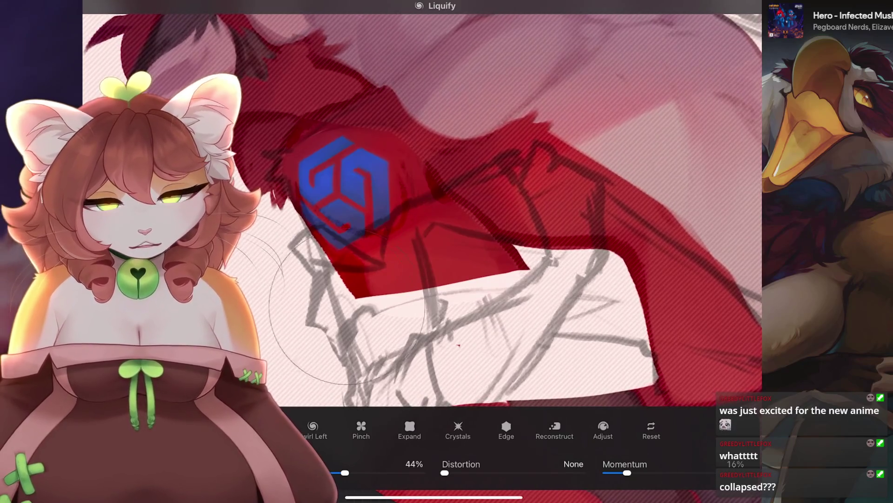
scroll(419, 210, "down", 2)
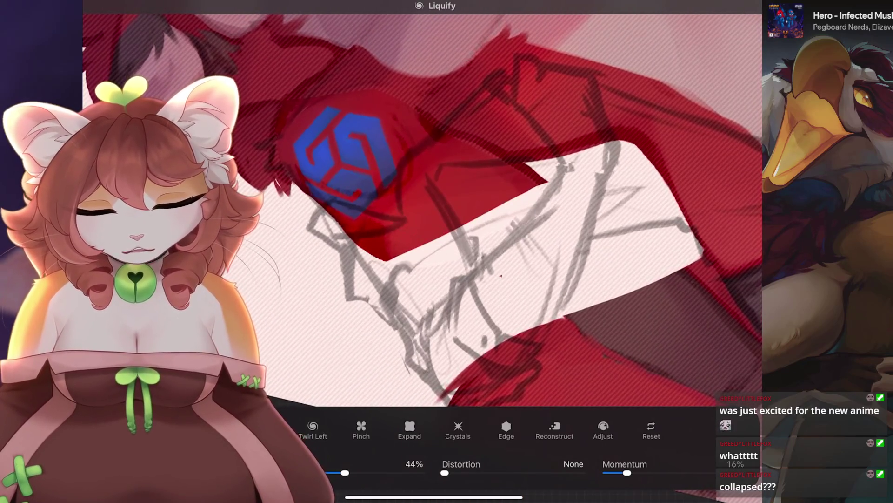
scroll(419, 209, "down", 5)
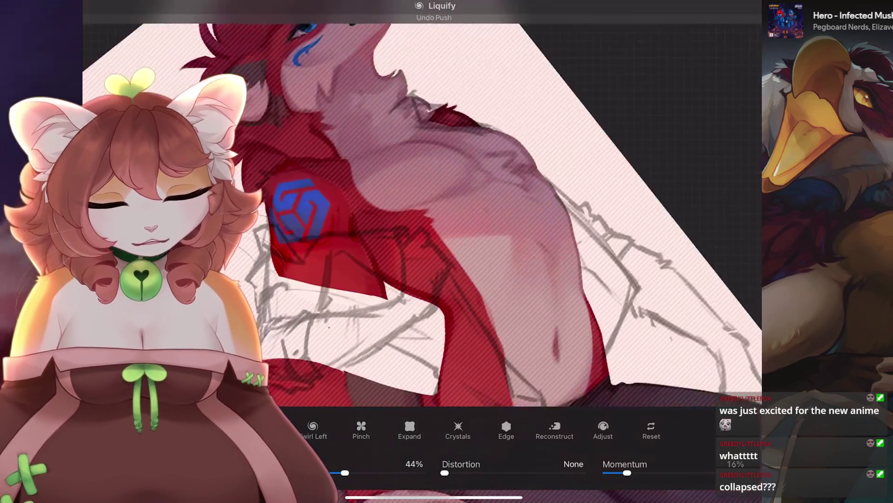
scroll(433, 252, "down", 3)
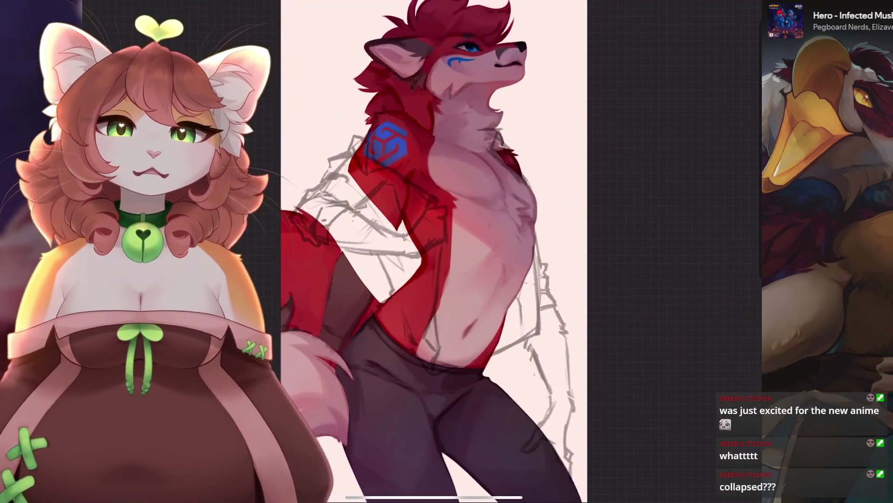
scroll(433, 251, "up", 5)
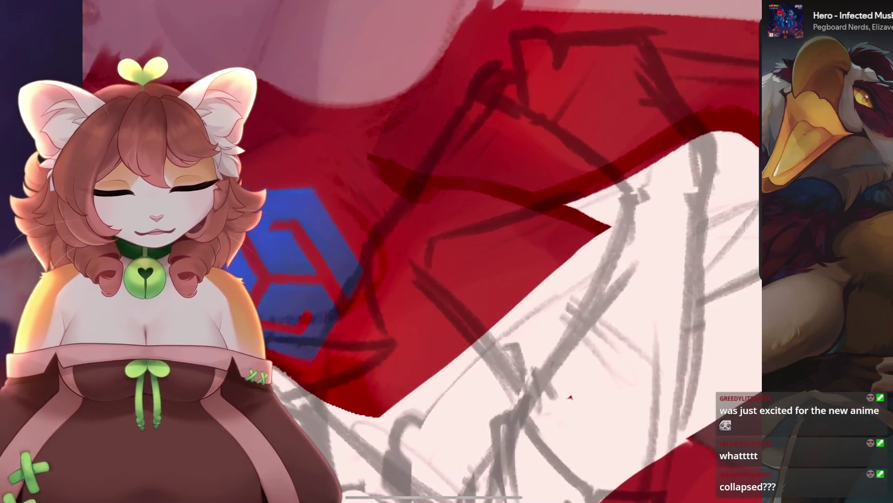
Erase the red back to pale along the crossed arm, retrying strokes until it fits.
left_click_drag(605, 225, 425, 262)
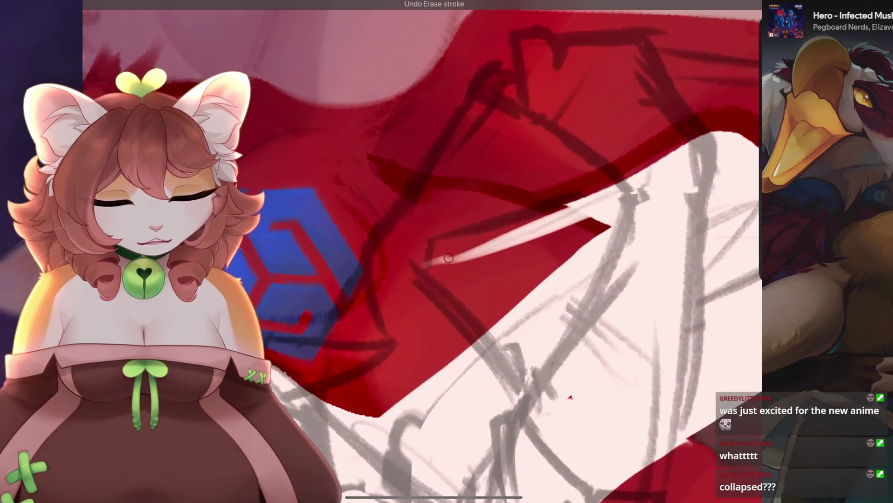
key("ctrl+z")
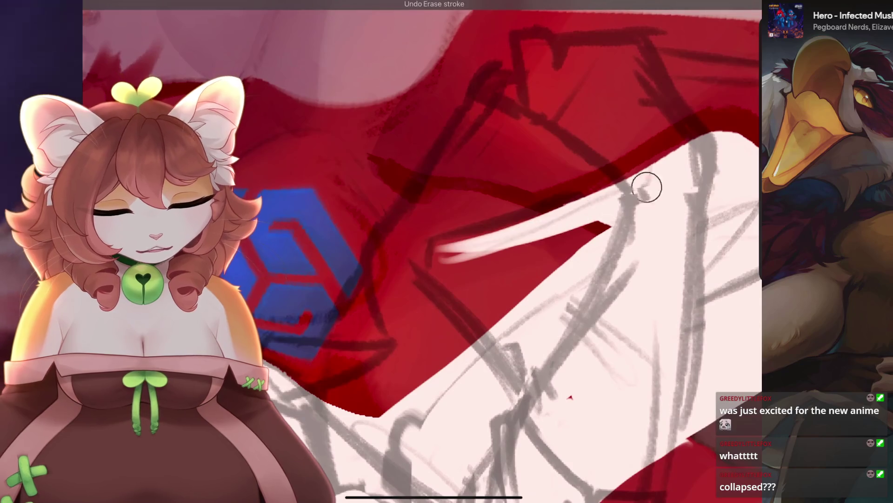
left_click_drag(600, 219, 437, 261)
key("ctrl+z")
left_click_drag(599, 207, 438, 251)
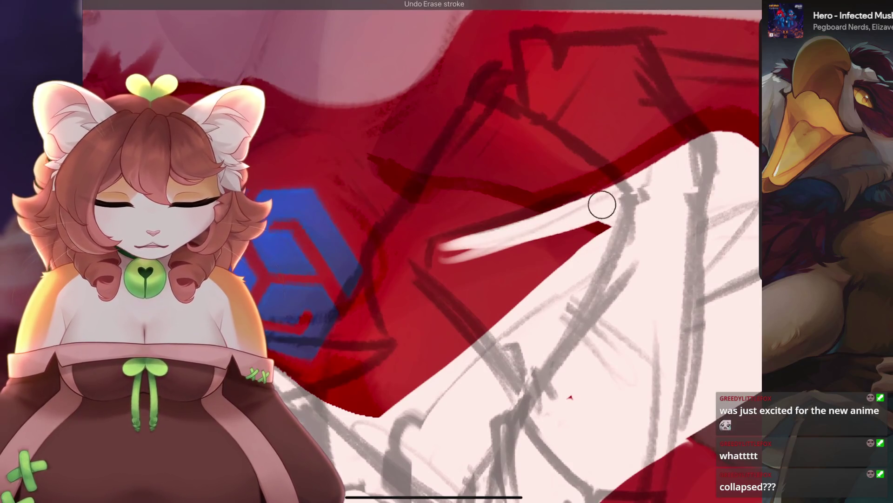
key("ctrl+z")
mouse_move(601, 224)
left_mouse_down()
mouse_move(450, 253)
mouse_move(447, 264)
mouse_move(459, 256)
mouse_move(427, 271)
mouse_move(649, 213)
left_mouse_up()
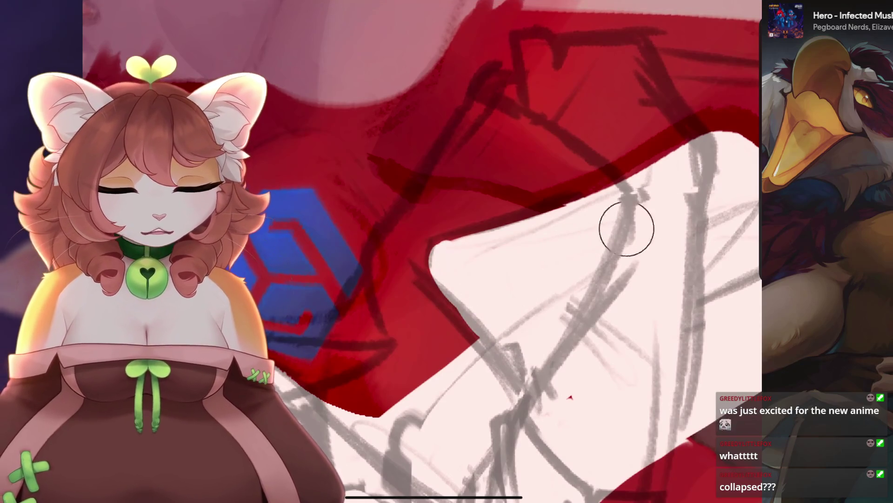
scroll(465, 251, "down", 5)
left_click_drag(465, 252, 516, 233)
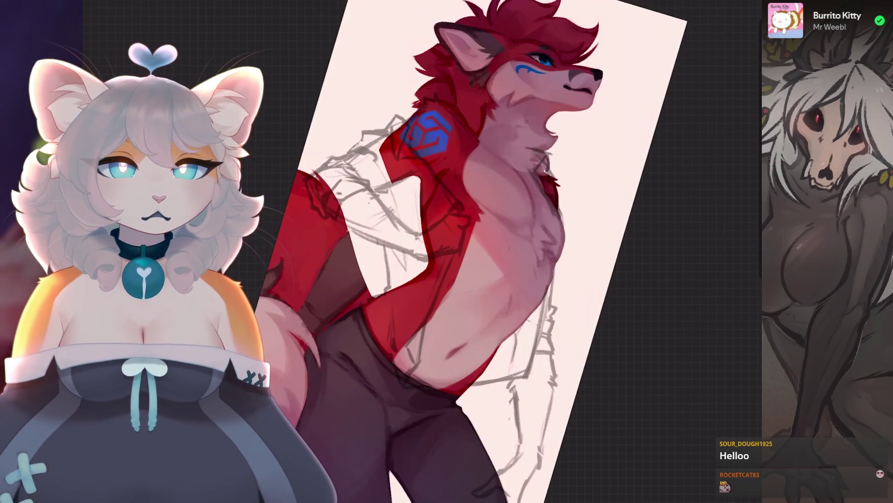
Turn Layer 21's visibility back on.
scroll(391, 233, "down", 3)
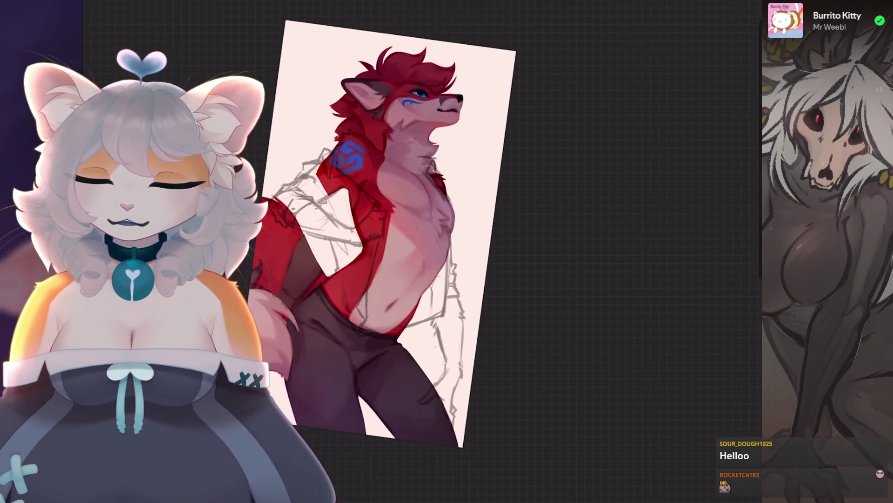
scroll(391, 233, "up", 3)
left_click(728, 2)
scroll(391, 233, "up", 3)
left_click(731, 248)
left_click(728, 3)
scroll(391, 232, "up", 2)
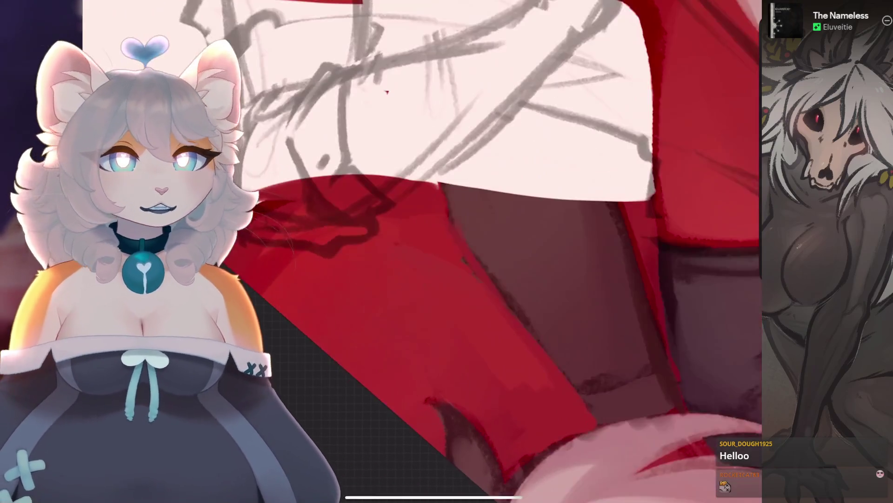
scroll(419, 251, "down", 3)
scroll(418, 251, "up", 3)
Pick a brush, resize it, and paint a pale stroke across the red.
left_click(673, 7)
left_click(638, 40)
left_click_drag(512, 232, 524, 289)
left_click_drag(326, 326, 442, 215)
key("ctrl+z")
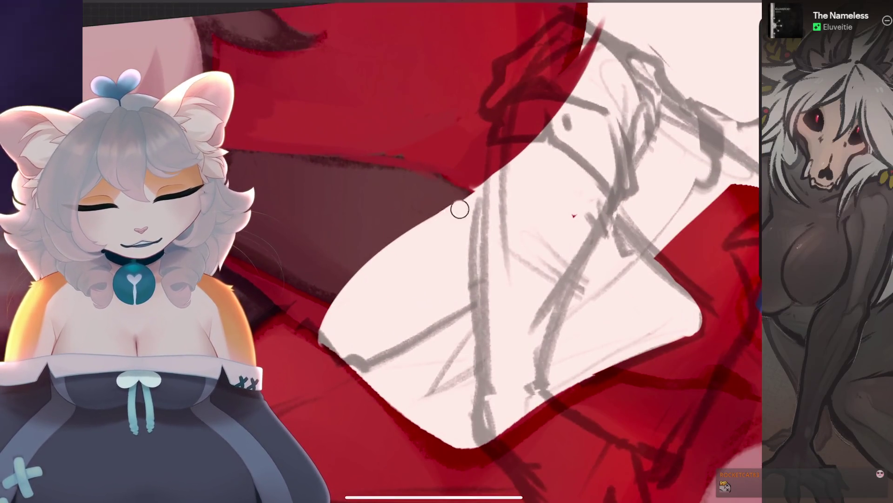
left_click_drag(399, 215, 482, 184)
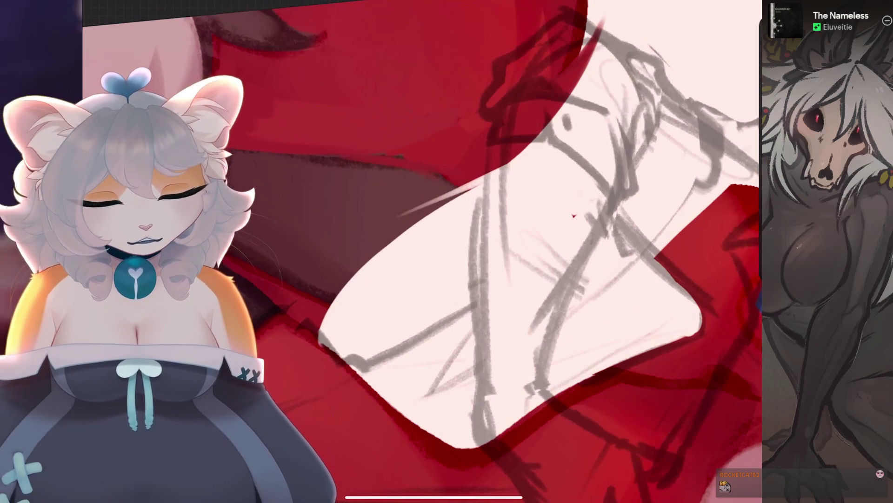
scroll(465, 251, "down", 5)
scroll(598, 132, "up", 5)
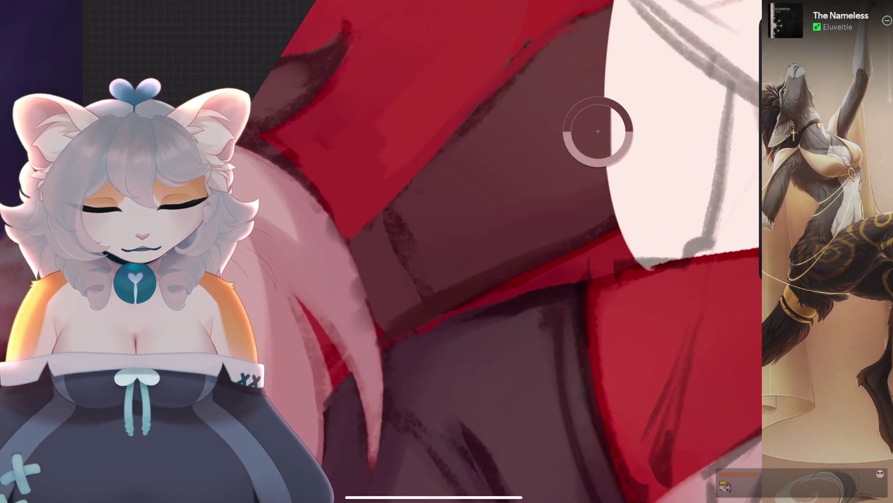
scroll(598, 132, "down", 3)
Trace a freehand selection along the red fur edge beside the crossed arm.
key("s")
scroll(540, 198, "up", 3)
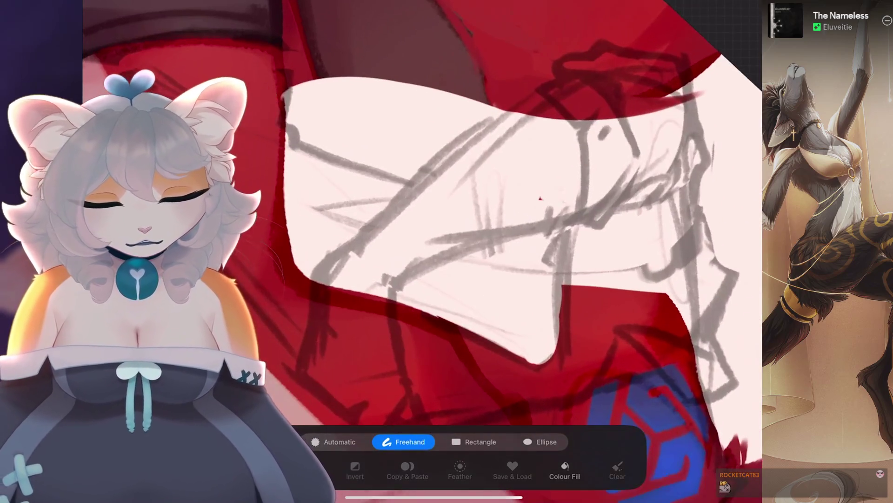
left_click(578, 75)
left_click_drag(316, 272, 313, 326)
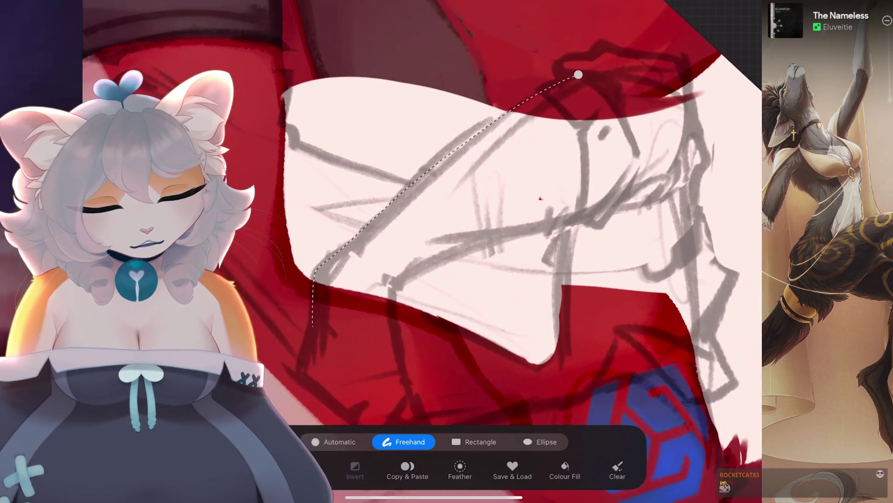
scroll(418, 232, "up", 3)
scroll(418, 233, "up", 3)
left_click_drag(275, 205, 456, 227)
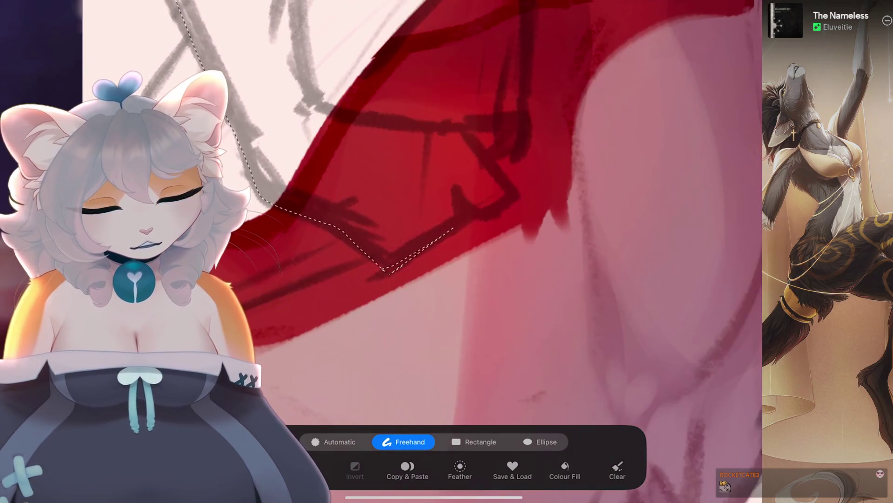
scroll(419, 233, "up", 2)
scroll(511, 232, "right", 1)
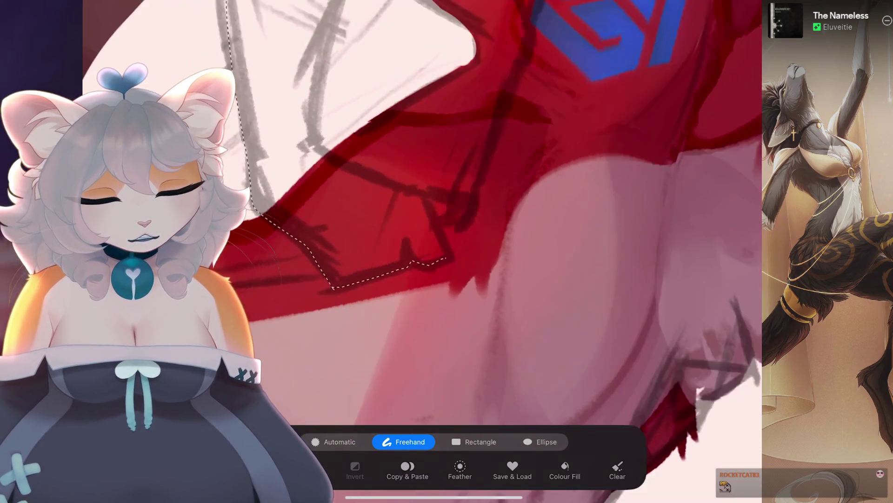
scroll(512, 233, "up", 2)
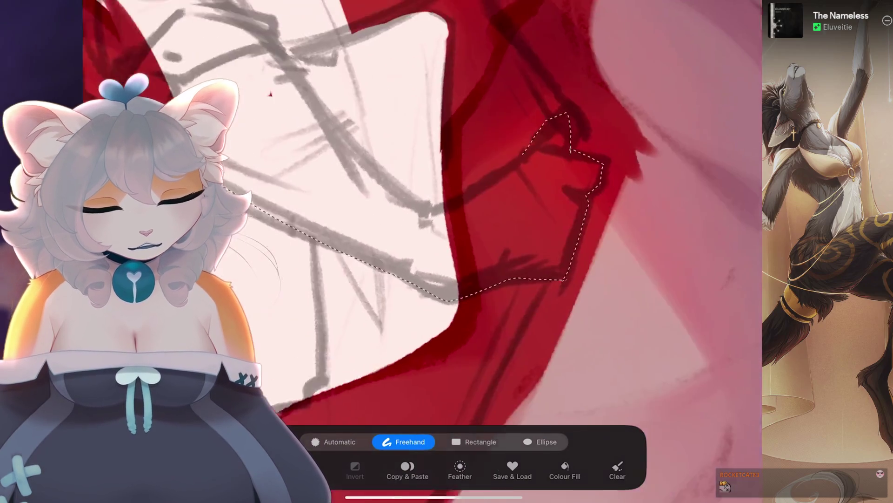
scroll(512, 233, "right", 1)
Redo the outline's last segment and ColorDrop dark maroon into the selected patch.
key("ctrl+z")
left_click(549, 151)
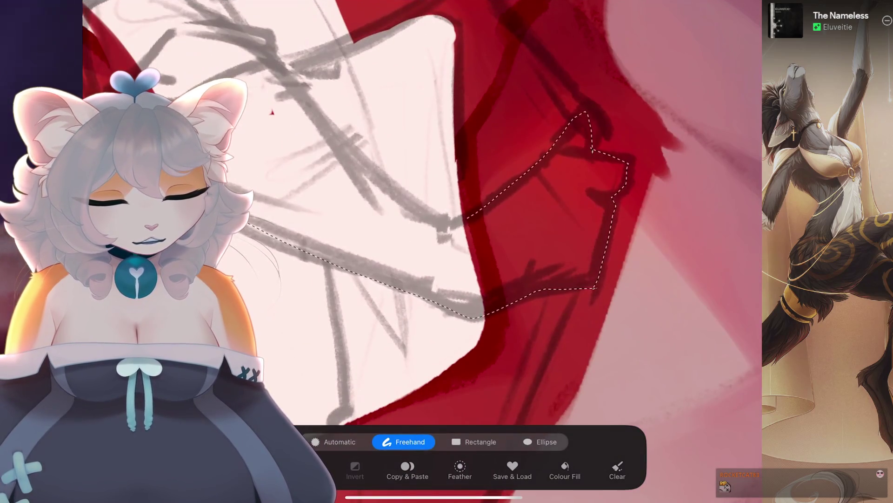
scroll(512, 233, "up", 3)
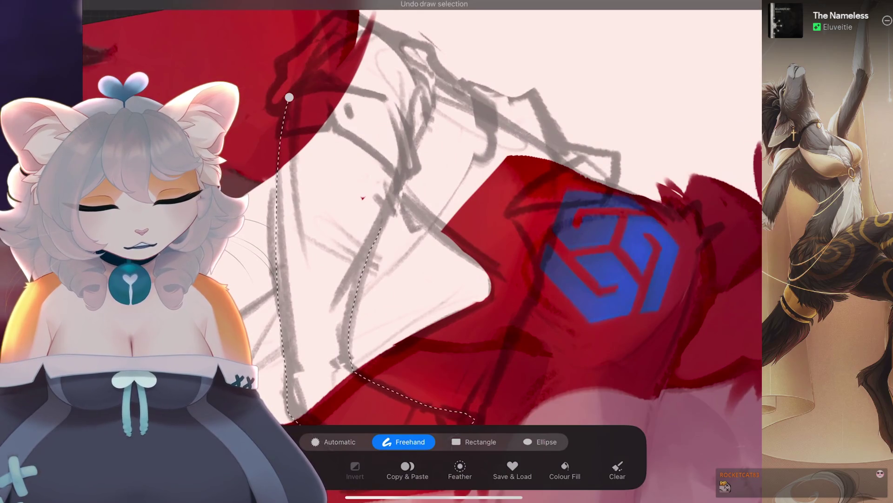
scroll(512, 232, "up", 3)
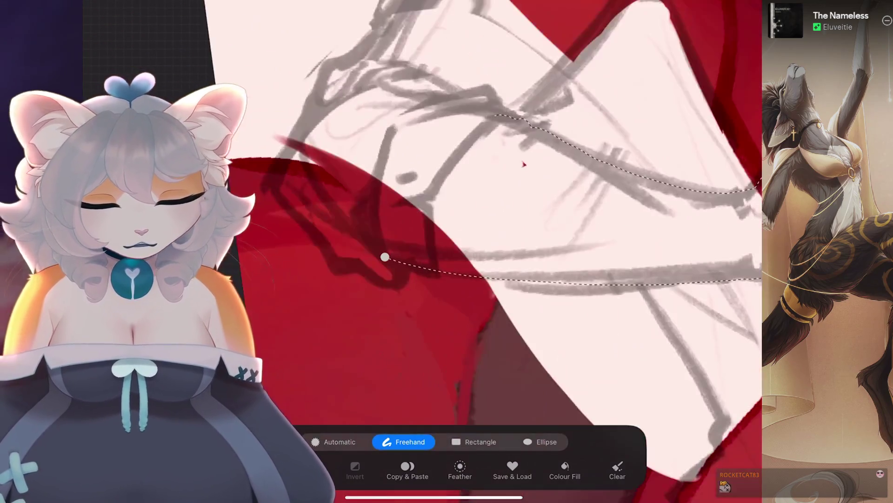
scroll(512, 233, "up", 3)
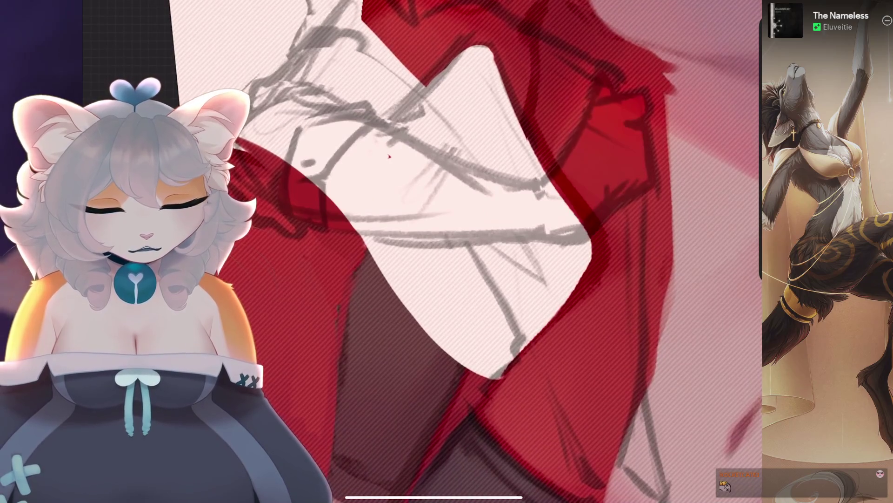
left_click_drag(749, 9, 389, 155)
Choose the soft Mittlerer Pinsel brush from the Airbrushing category.
scroll(512, 232, "down", 3)
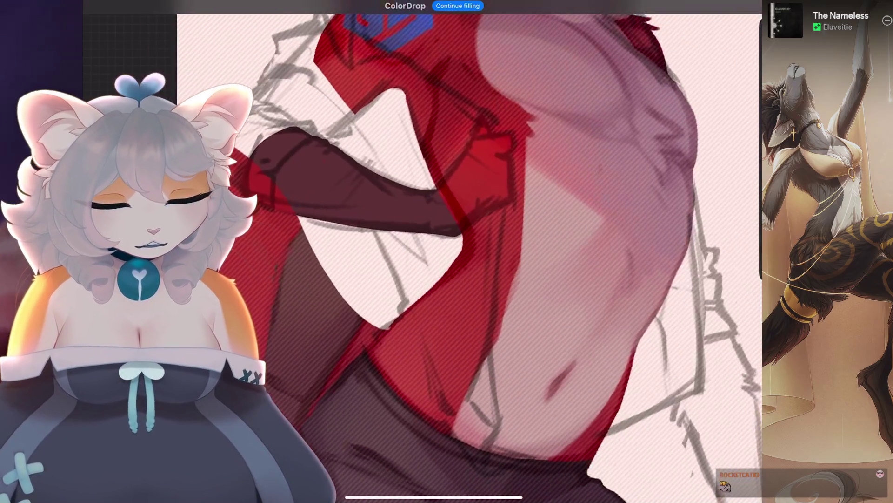
left_click(726, 7)
left_click_drag(565, 279, 564, 228)
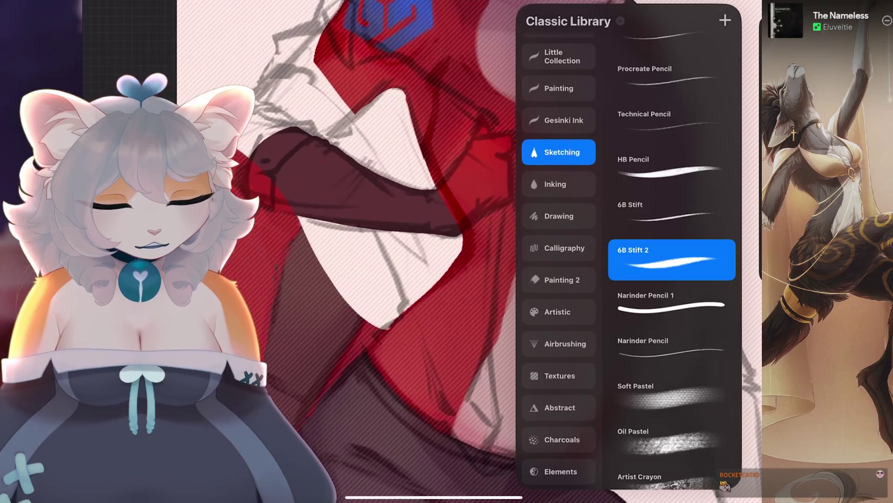
left_click(564, 342)
left_click(377, 312)
scroll(465, 233, "up", 3)
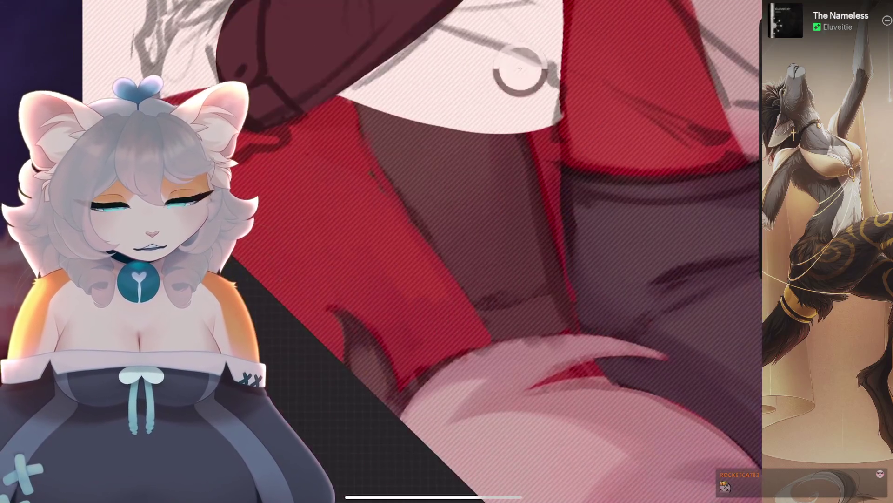
scroll(466, 232, "down", 3)
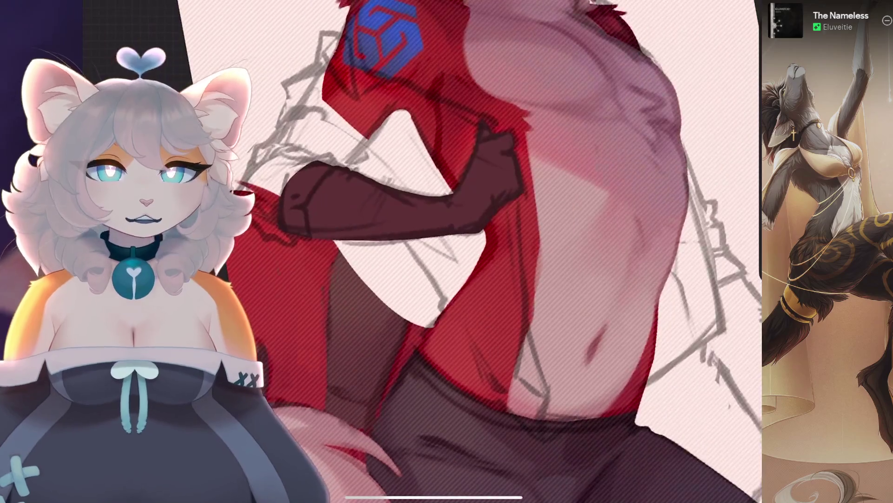
Browse the Gesinki Ink and VTuber brush sets in the library.
left_click(726, 7)
scroll(558, 232, "up", 5)
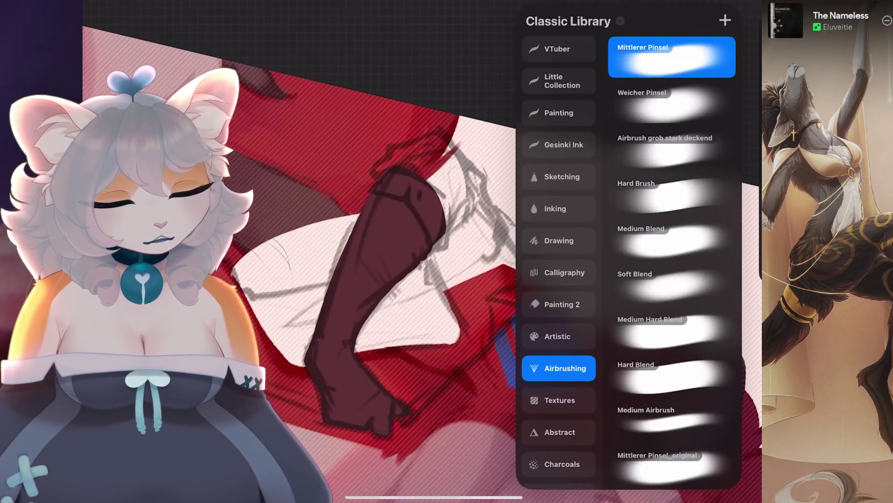
left_click(559, 242)
left_click(558, 163)
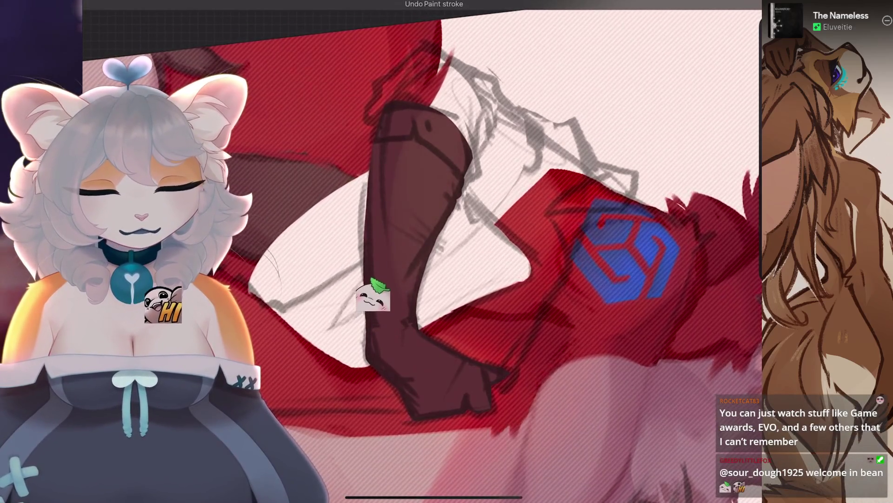
scroll(466, 251, "up", 5)
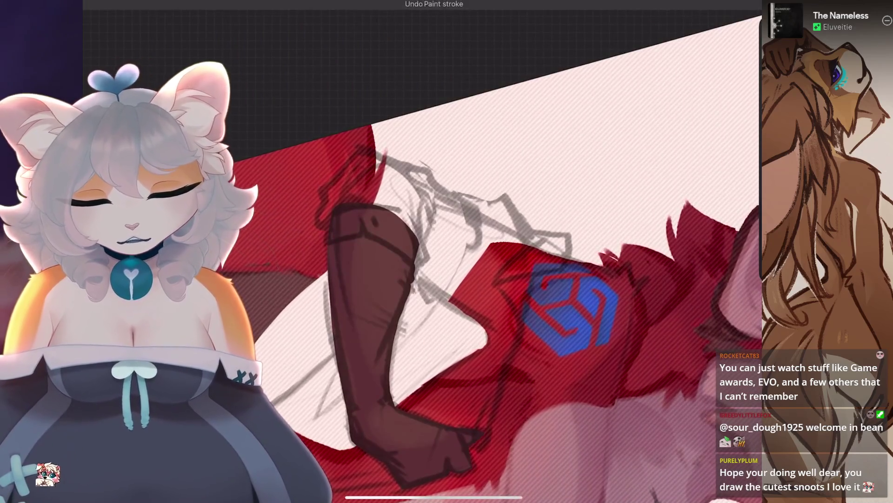
scroll(419, 252, "up", 5)
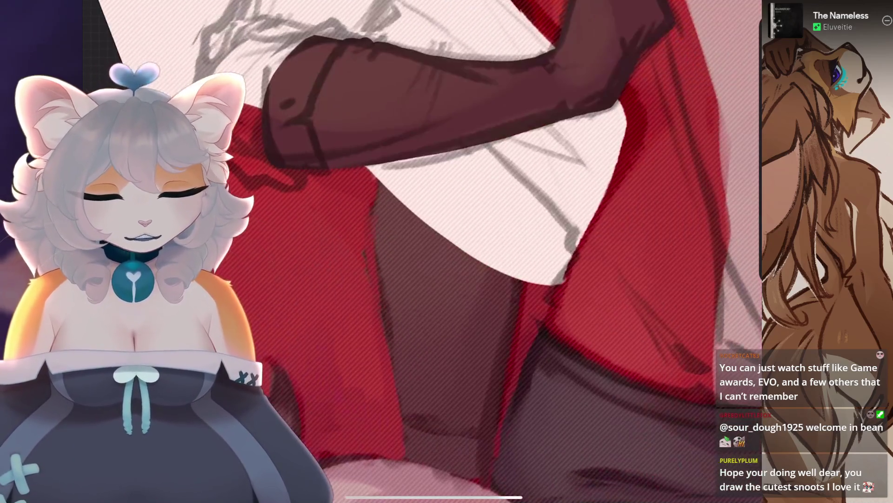
scroll(418, 251, "down", 2)
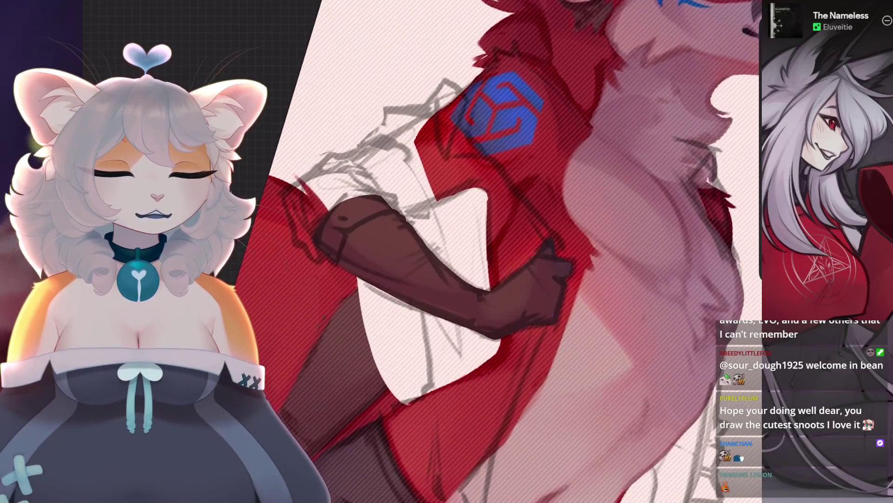
Undo the stray red stroke at the shirt's top and view the whole wolf.
key("ctrl+z")
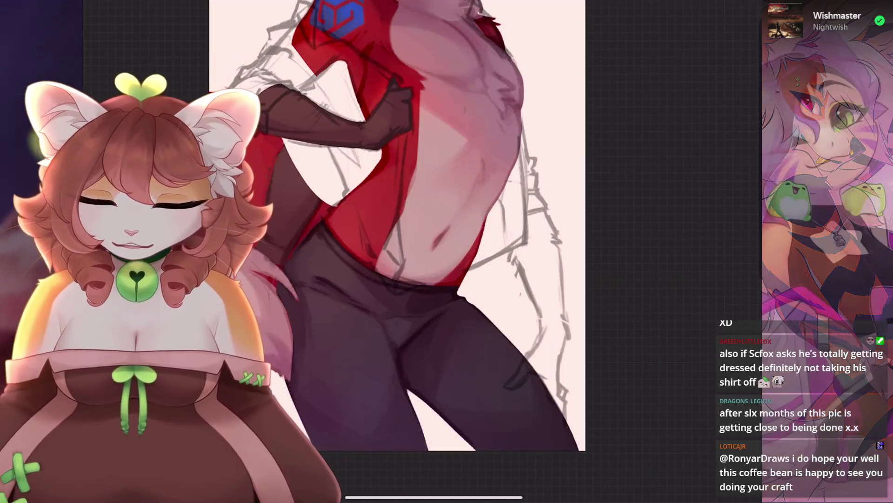
scroll(419, 251, "up", 5)
scroll(419, 251, "down", 5)
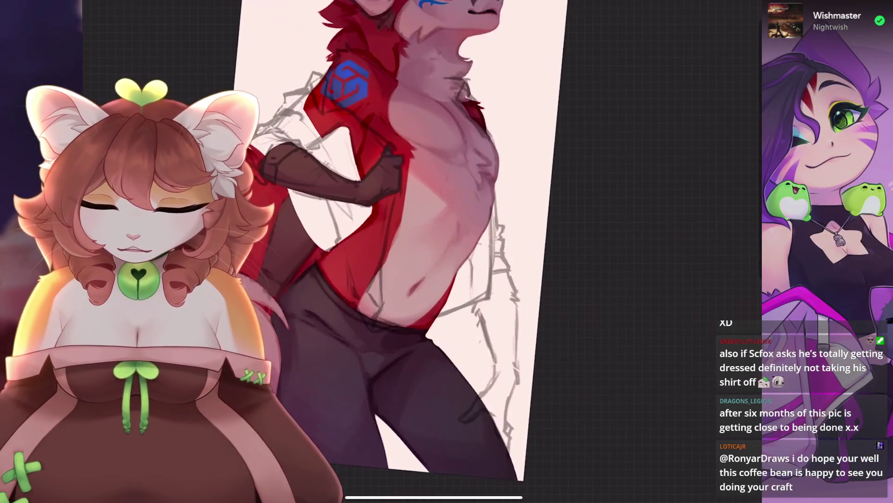
Begin a freehand selection along the shirt's line art, undoing two misdrawn paths.
key("s")
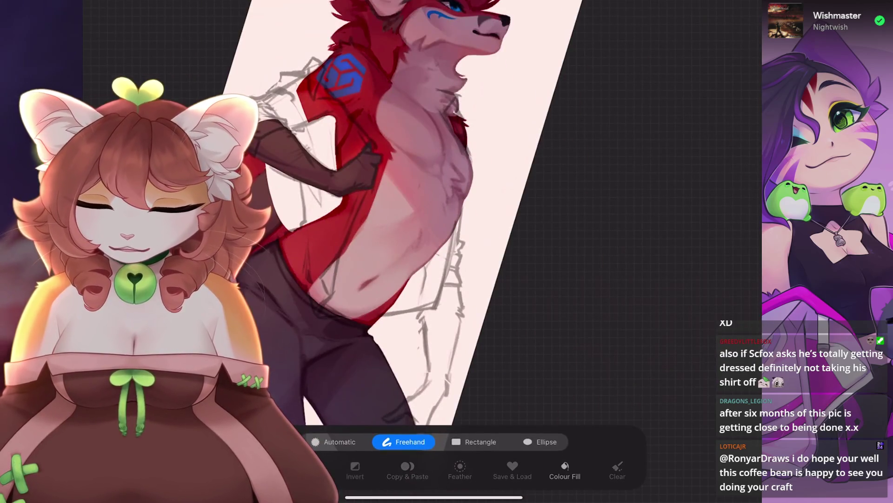
scroll(419, 251, "up", 5)
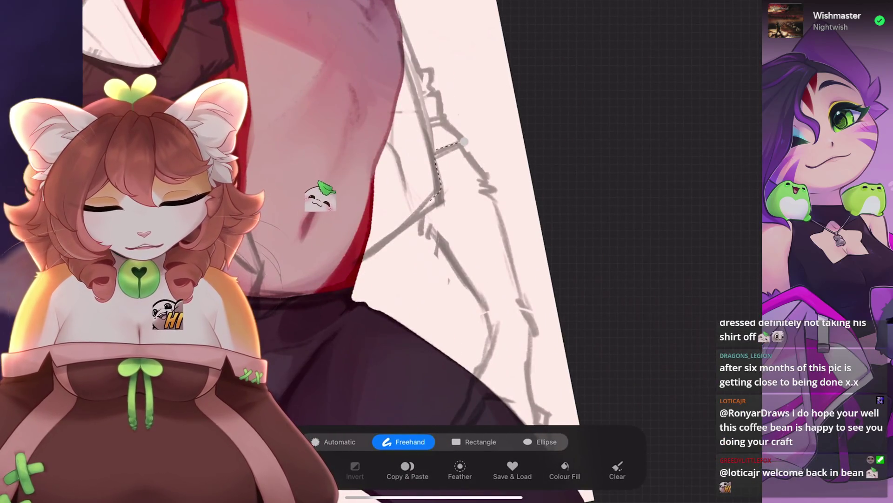
left_click_drag(464, 141, 466, 284)
scroll(419, 251, "down", 2)
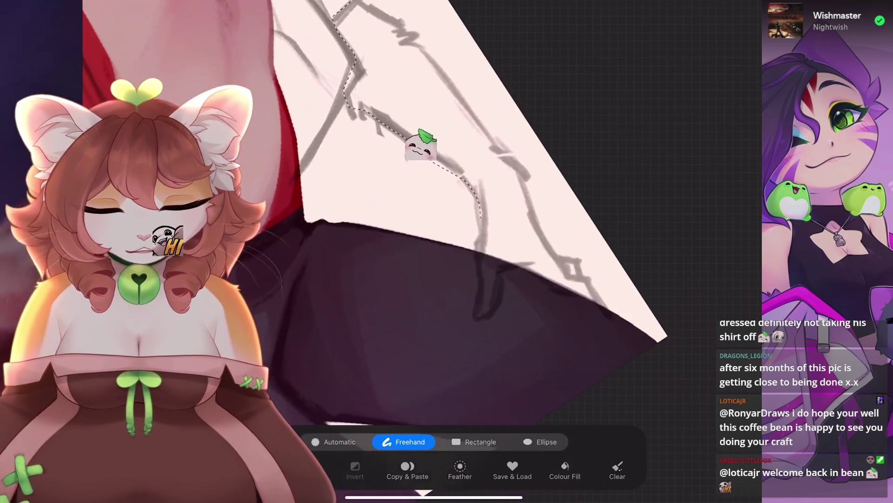
key("ctrl+z")
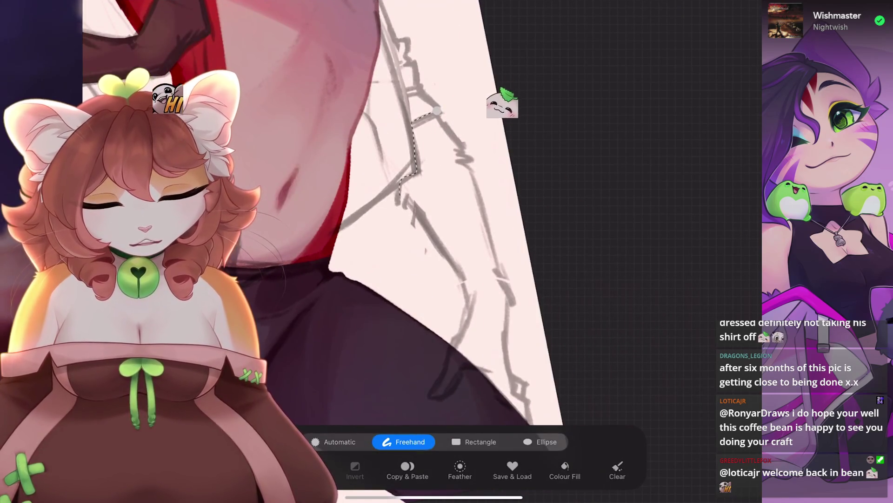
mouse_move(396, 30)
left_mouse_down()
mouse_move(475, 244)
mouse_move(523, 277)
left_mouse_up()
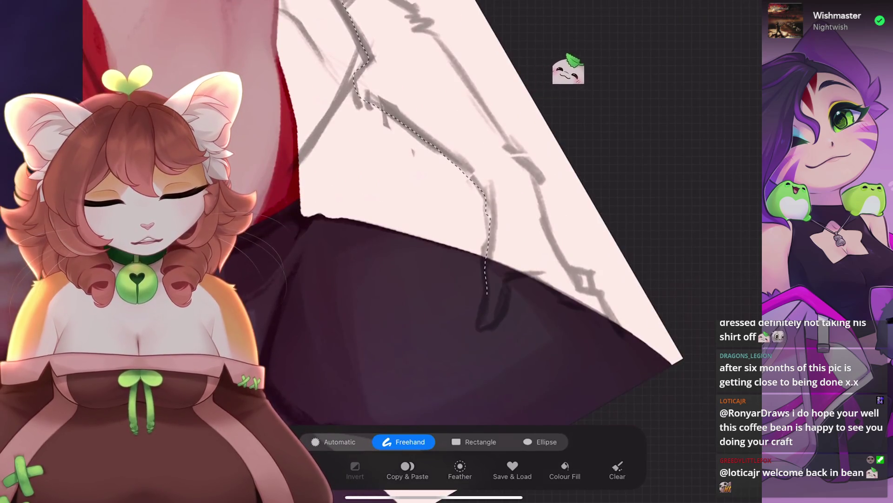
scroll(419, 209, "up", 2)
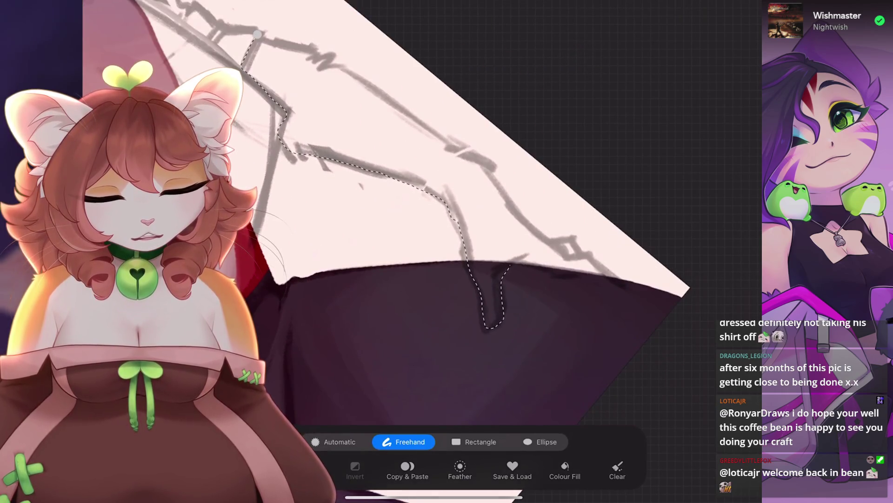
key("ctrl+z")
key("ctrl+z")
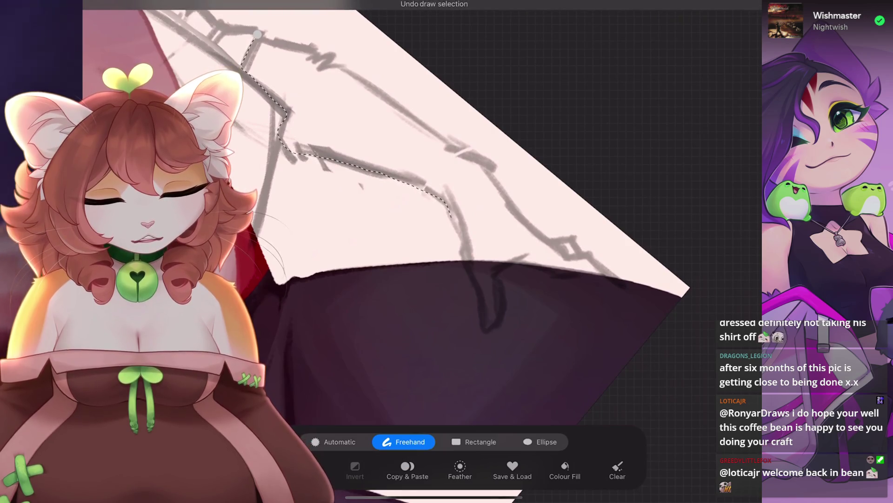
scroll(418, 210, "up", 2)
Trace the rest of the pale shirt panel's edge down the dark line and close the loop.
mouse_move(339, 238)
left_mouse_down()
mouse_move(496, 128)
mouse_move(616, 130)
left_mouse_up()
scroll(418, 209, "up", 2)
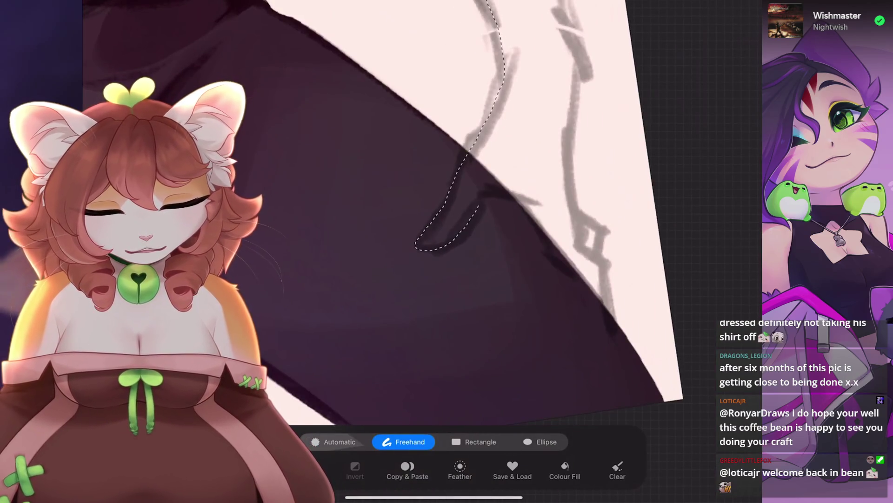
left_click_drag(430, 224, 484, 194)
scroll(419, 210, "up", 2)
left_click_drag(403, 165, 463, 321)
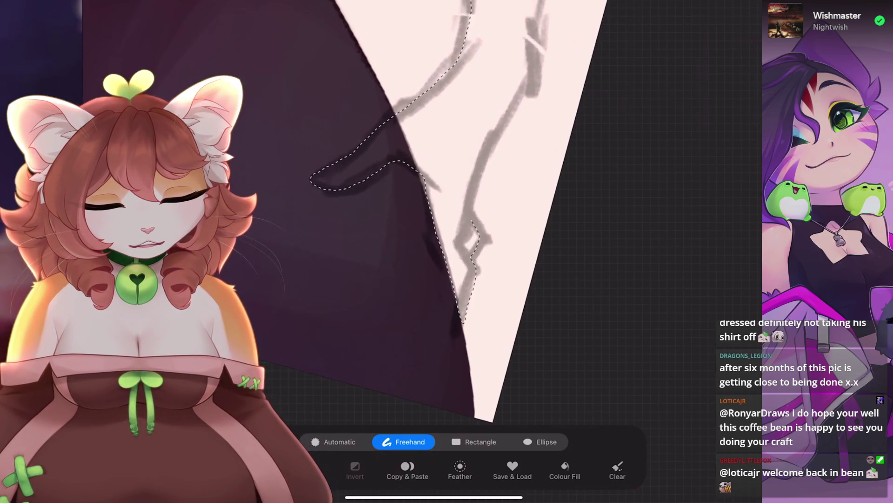
scroll(418, 209, "up", 2)
scroll(419, 210, "up", 2)
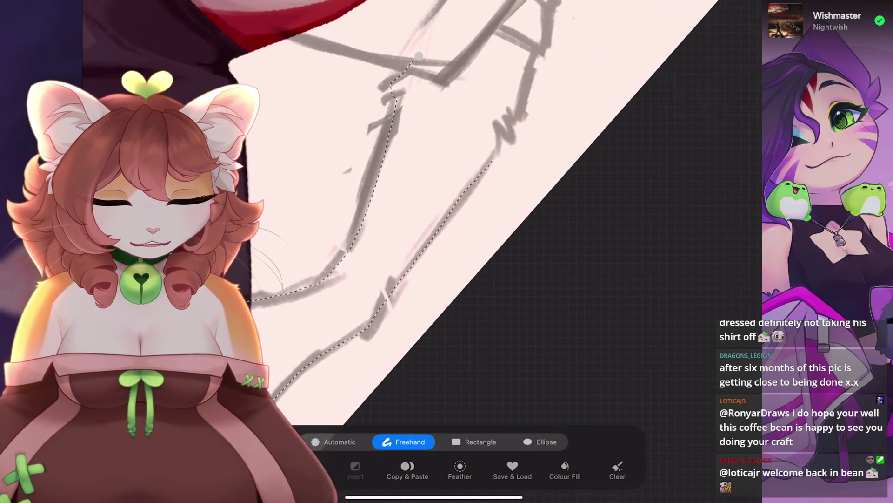
left_click_drag(410, 270, 507, 126)
scroll(419, 209, "up", 2)
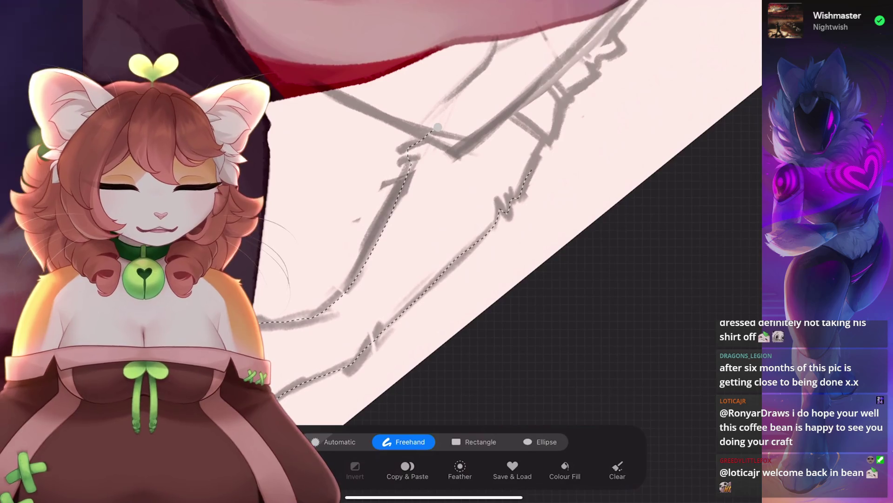
scroll(442, 210, "up", 2)
left_click_drag(537, 122, 438, 173)
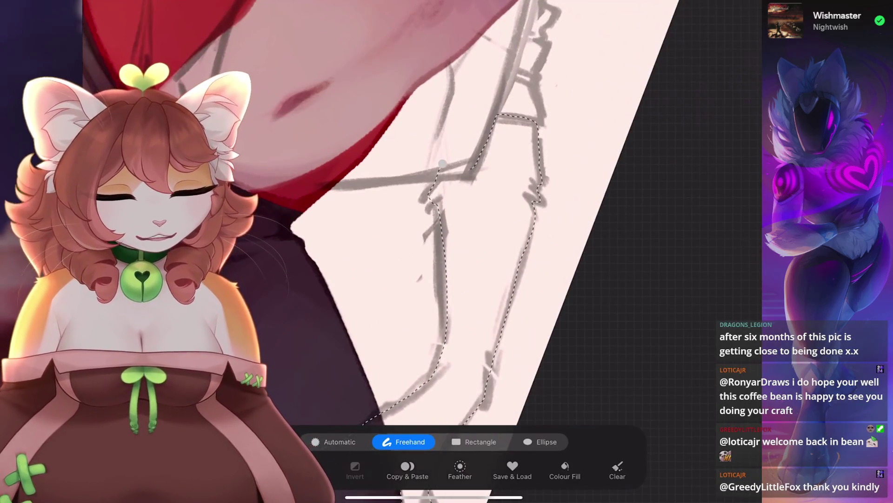
left_click(442, 163)
scroll(442, 233, "down", 5)
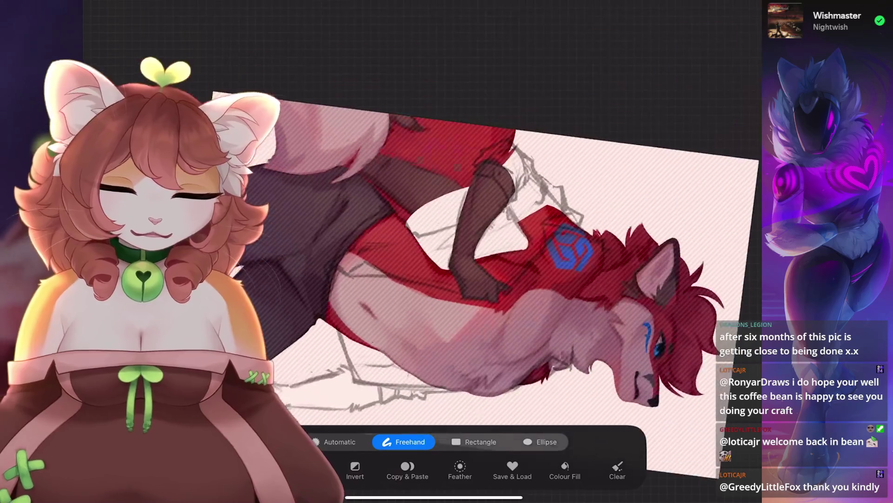
Open the Brush Library to look for the soft airbrush brush.
scroll(433, 280, "up", 5)
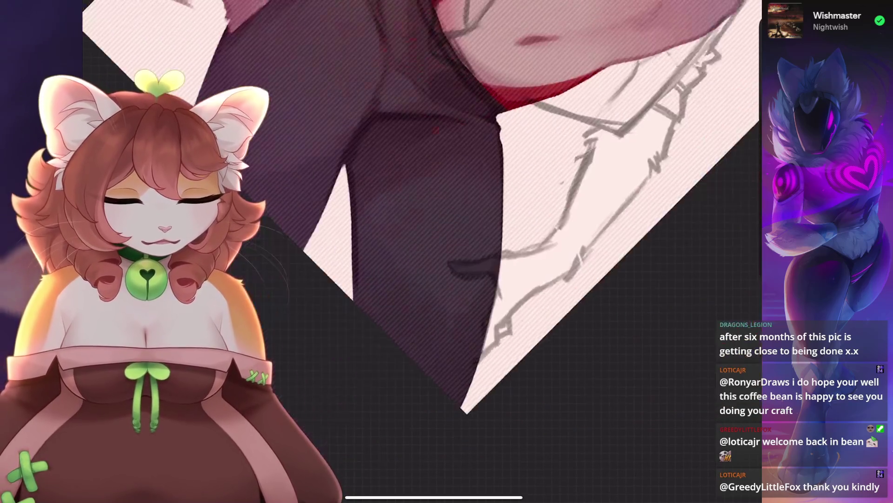
scroll(432, 233, "down", 5)
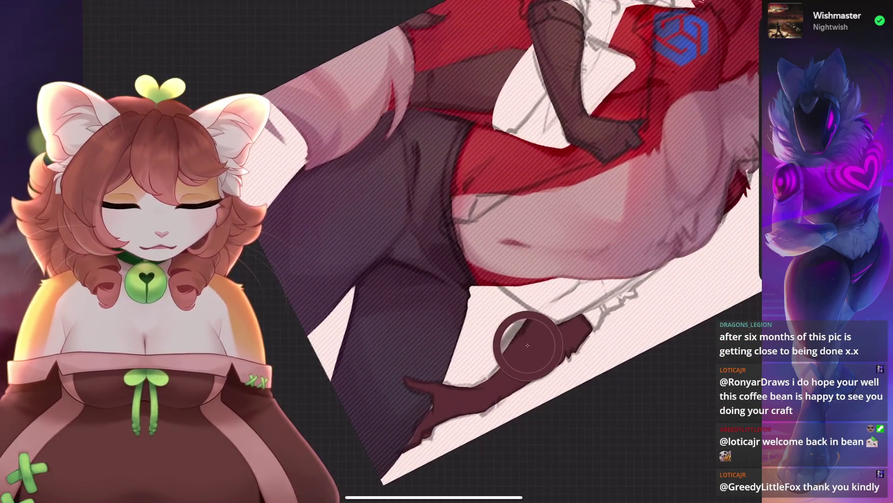
scroll(433, 209, "up", 3)
scroll(559, 256, "down", 5)
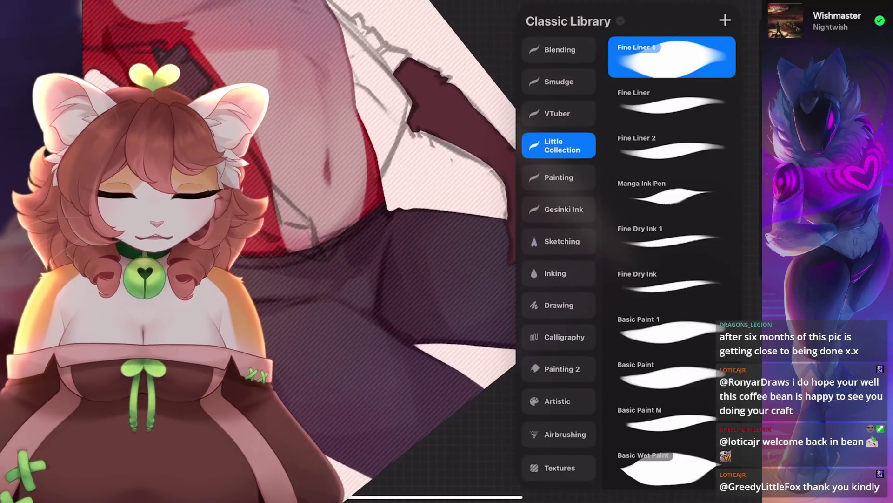
left_click(559, 357)
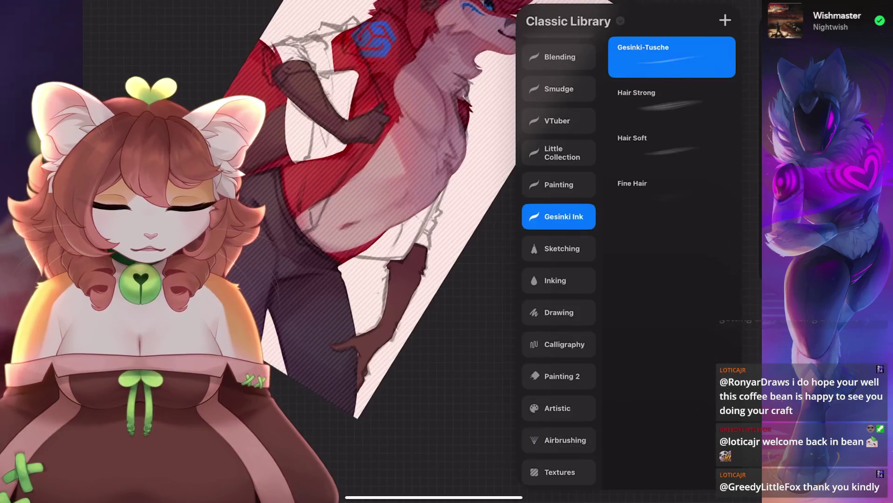
left_click(559, 247)
left_click(672, 194)
Choose the Airbrushing > Mittlerer Pinsel brush and undo the last paint stroke.
scroll(559, 279, "down", 3)
left_click(559, 325)
scroll(558, 256, "up", 2)
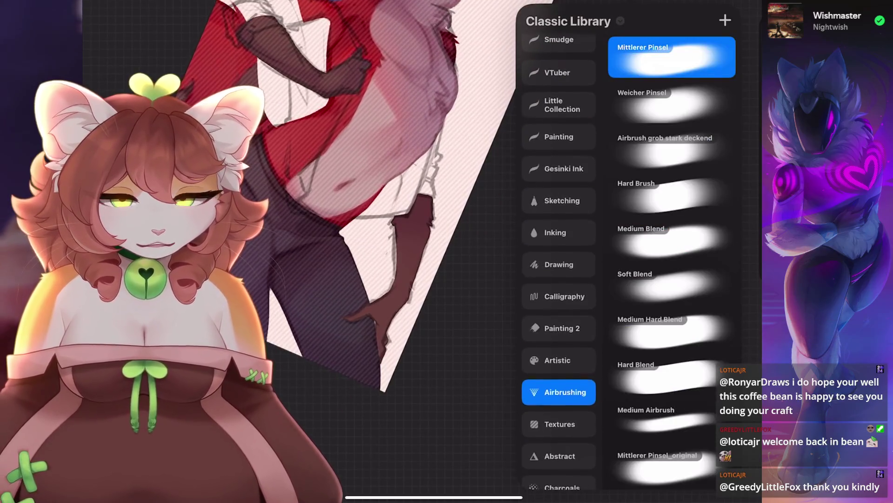
left_click(559, 165)
left_click(559, 101)
left_click(465, 279)
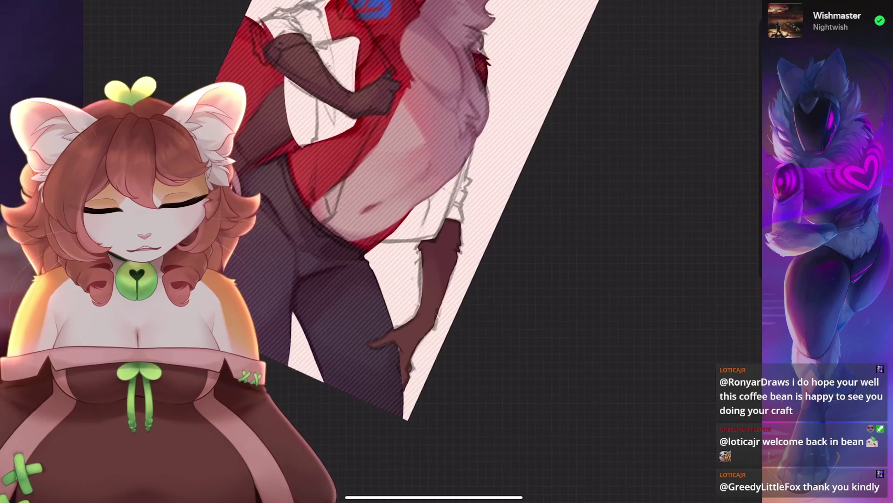
key("ctrl+z")
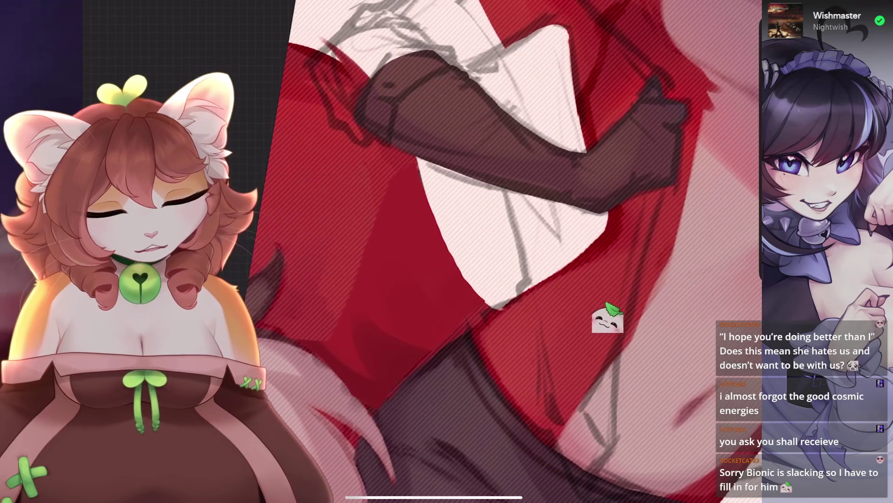
Undo the last paint stroke on the wolf's red shirt.
key("ctrl+z")
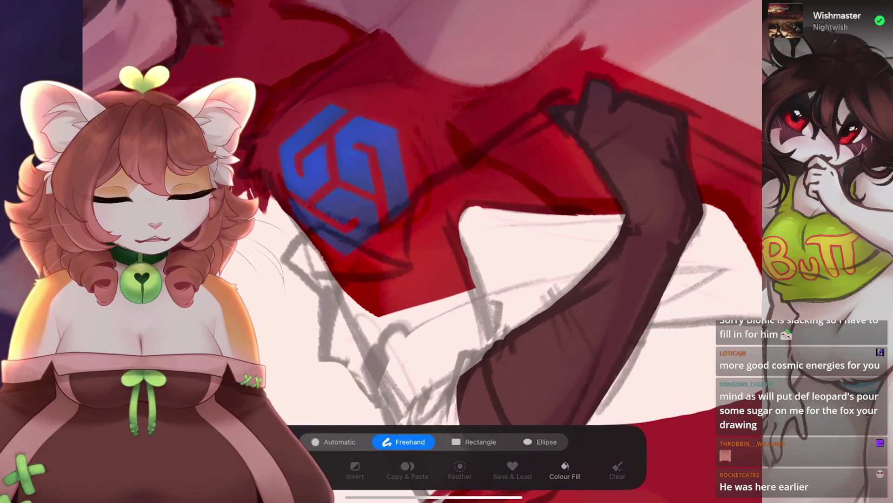
Start the freehand selection at the shoulder logo and trace toward the glove top, undoing stray lines.
left_click(347, 231)
left_click(568, 90)
key("ctrl+z")
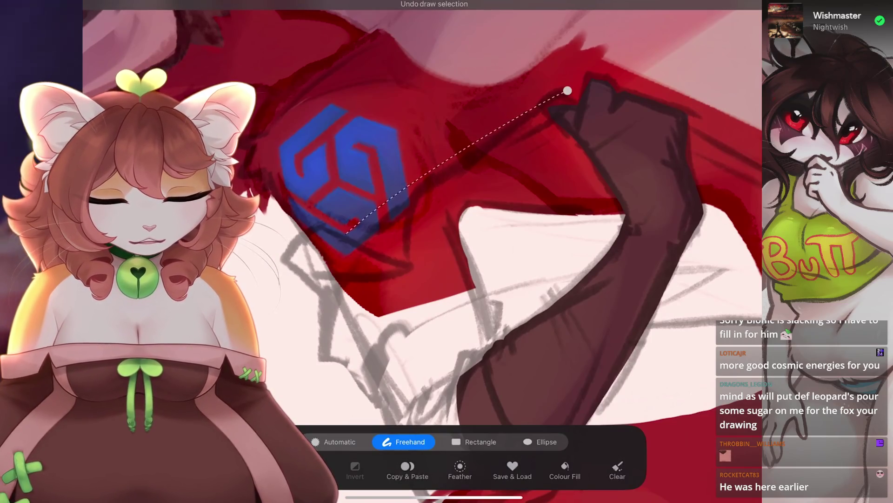
key("ctrl+z")
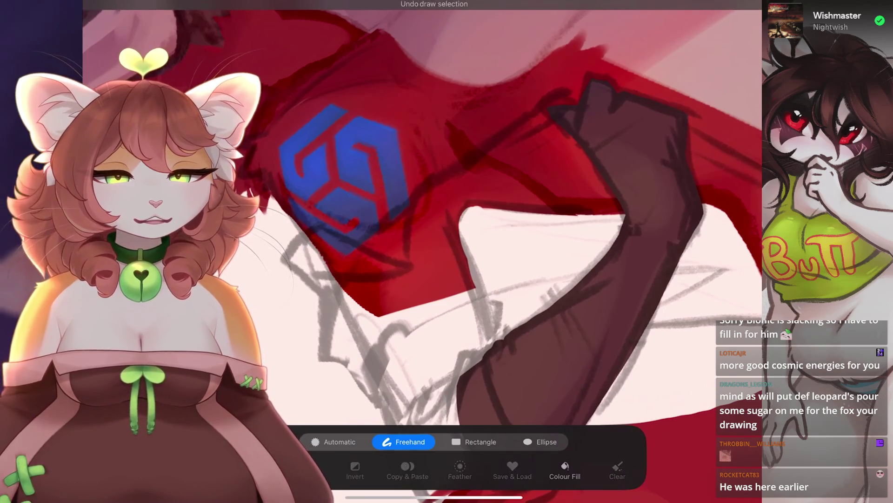
left_click(300, 248)
left_click_drag(300, 248, 597, 83)
scroll(419, 251, "up", 3)
key("ctrl+z")
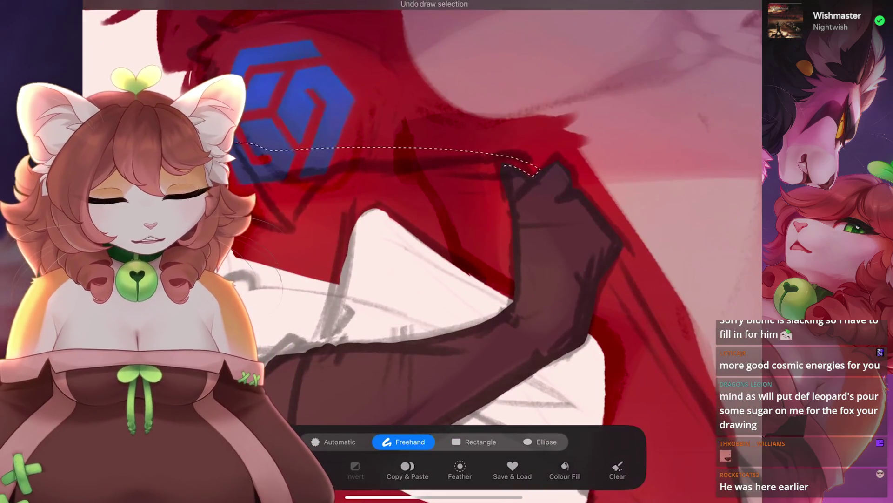
Trace the selection down the arm's edge past the glove corner, undoing bad segments.
scroll(419, 251, "up", 3)
mouse_move(604, 23)
left_mouse_down()
mouse_move(565, 107)
mouse_move(396, 255)
mouse_move(415, 337)
left_mouse_up()
scroll(419, 209, "down", 3)
left_click_drag(354, 280, 465, 316)
scroll(419, 209, "down", 3)
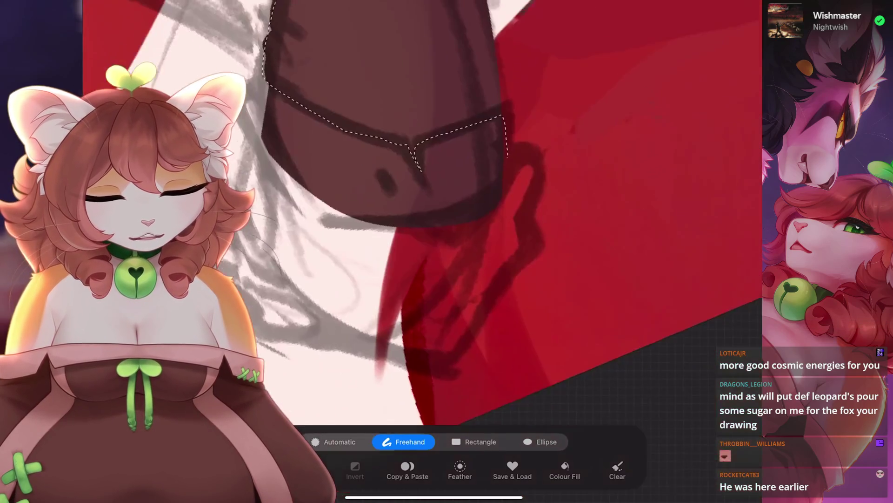
mouse_move(498, 104)
left_mouse_down()
mouse_move(505, 135)
mouse_move(530, 140)
mouse_move(535, 280)
mouse_move(511, 325)
left_mouse_up()
key("ctrl+z")
scroll(419, 210, "up", 5)
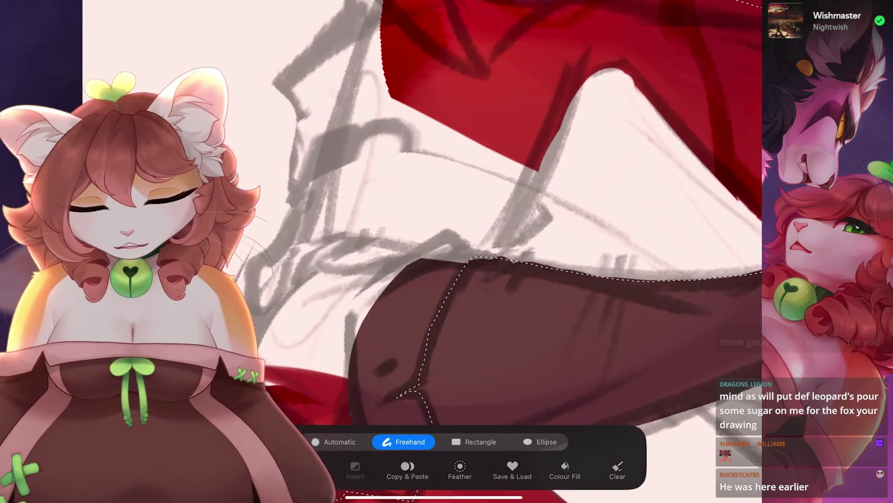
scroll(512, 233, "up", 3)
key("ctrl+z")
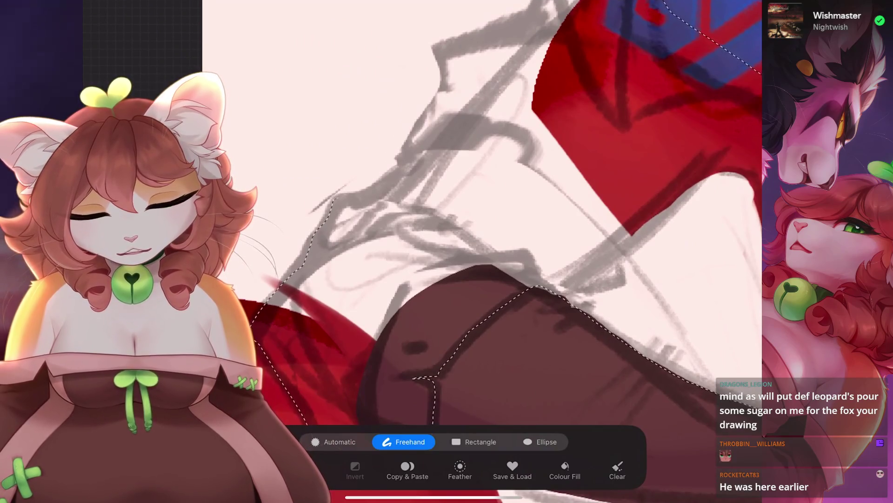
Trace the selection up the sketch toward the sleeve and shoulder logo, undoing misplaced segments.
scroll(535, 233, "up", 3)
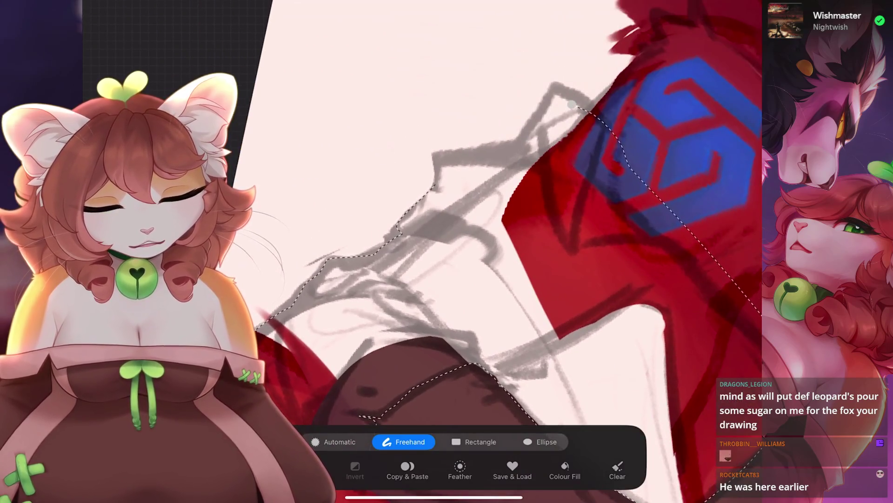
left_click_drag(400, 230, 573, 105)
scroll(512, 233, "down", 3)
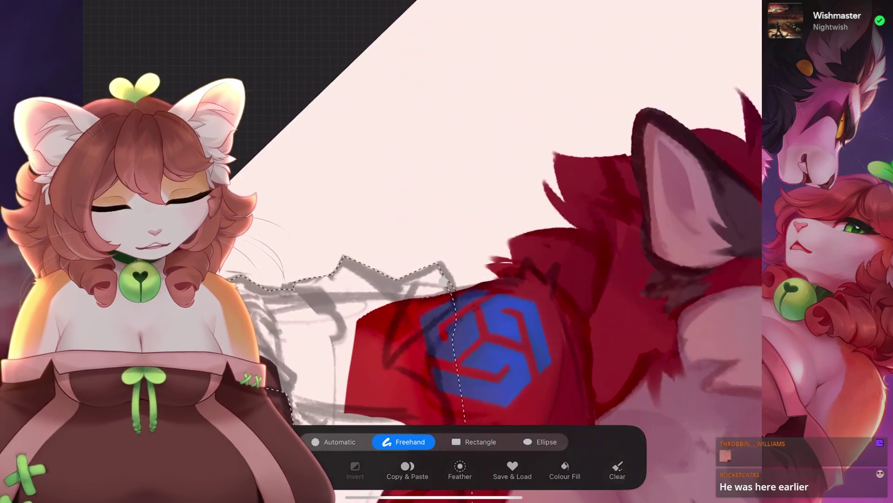
key("ctrl+z")
scroll(511, 233, "up", 2)
left_click_drag(342, 304, 423, 251)
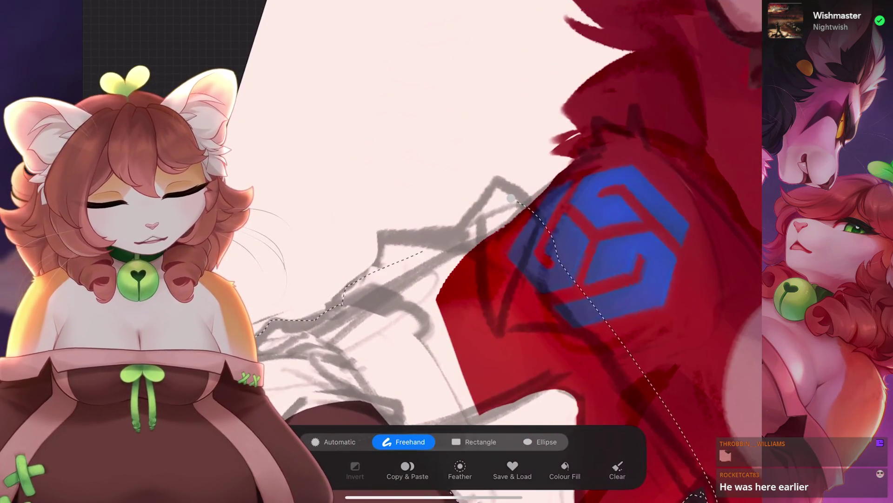
key("ctrl+z")
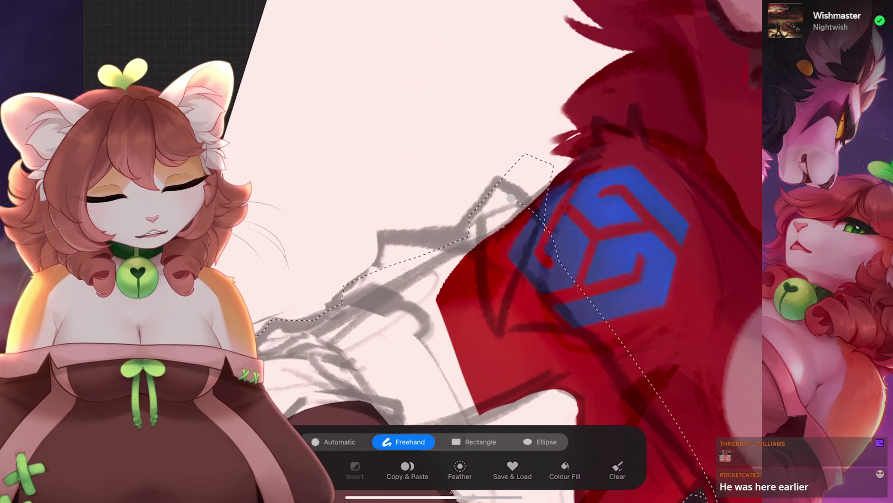
scroll(512, 233, "down", 2)
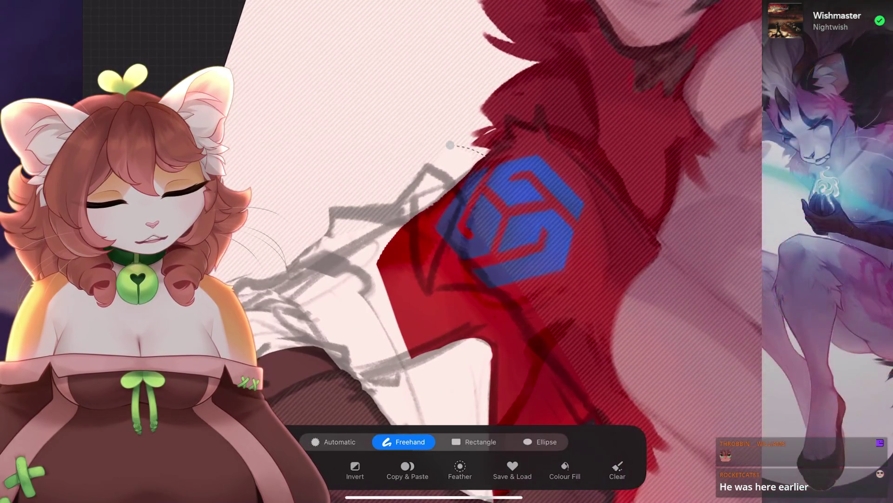
scroll(419, 233, "down", 3)
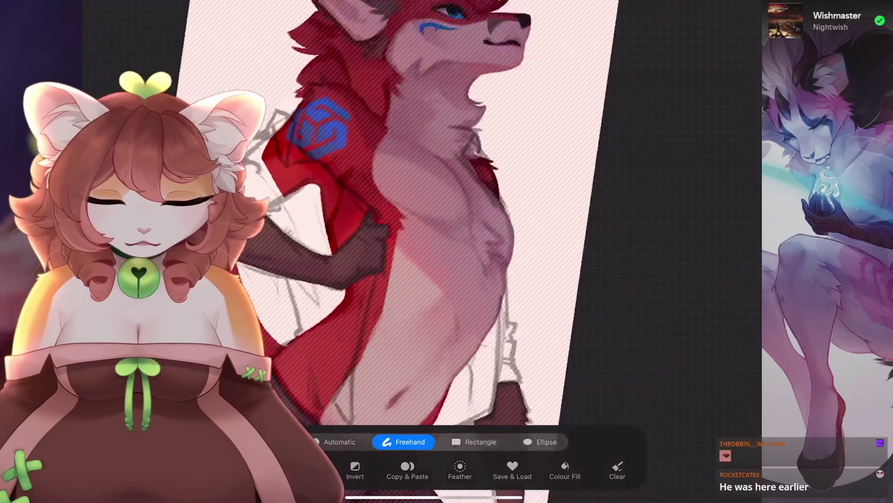
Trace the selection along the chest and arm, then undo the stray segment.
scroll(419, 233, "up", 3)
mouse_move(521, 87)
left_mouse_down()
mouse_move(481, 137)
mouse_move(425, 146)
mouse_move(531, 342)
mouse_move(537, 219)
mouse_move(533, 168)
mouse_move(512, 135)
left_mouse_up()
scroll(465, 232, "down", 5)
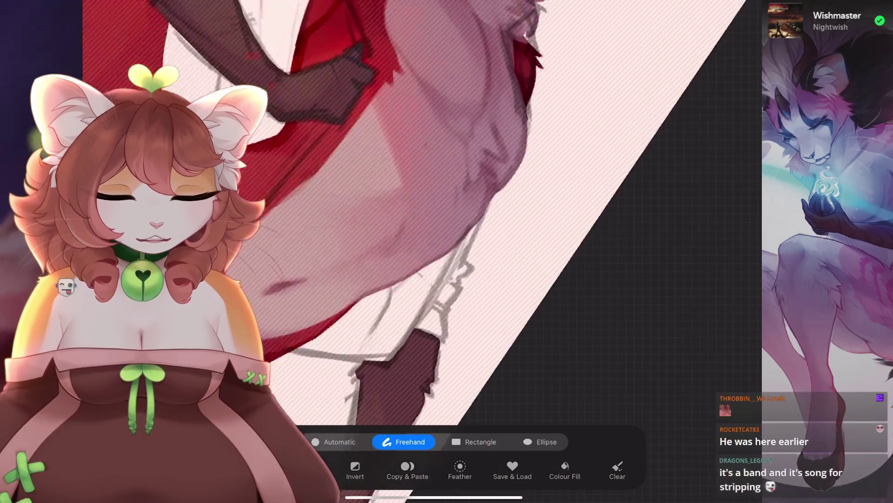
key("ctrl+z")
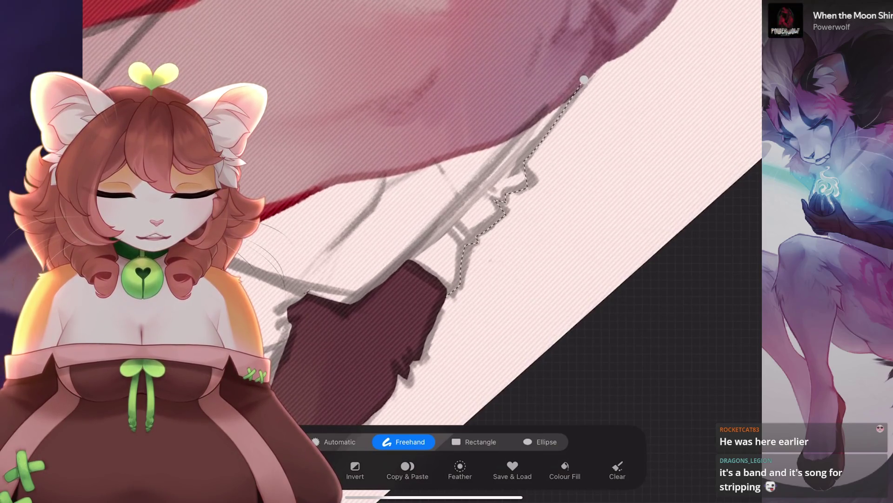
scroll(419, 232, "down", 5)
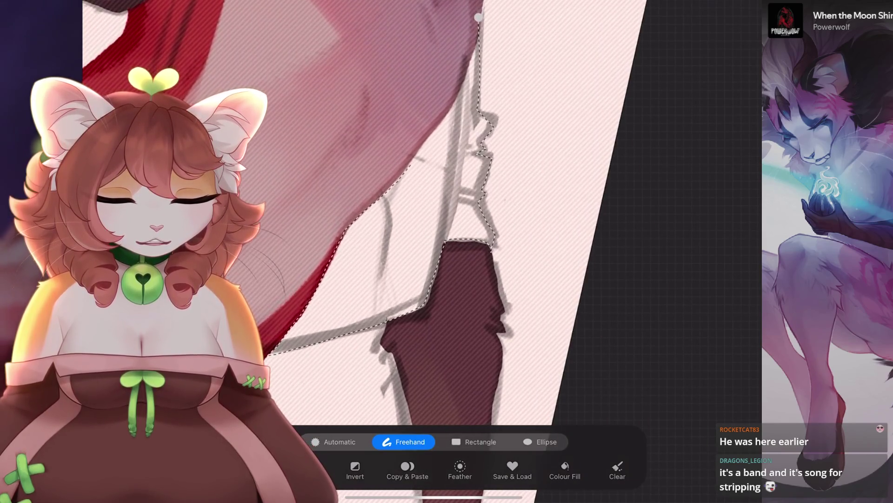
scroll(400, 209, "left", 2)
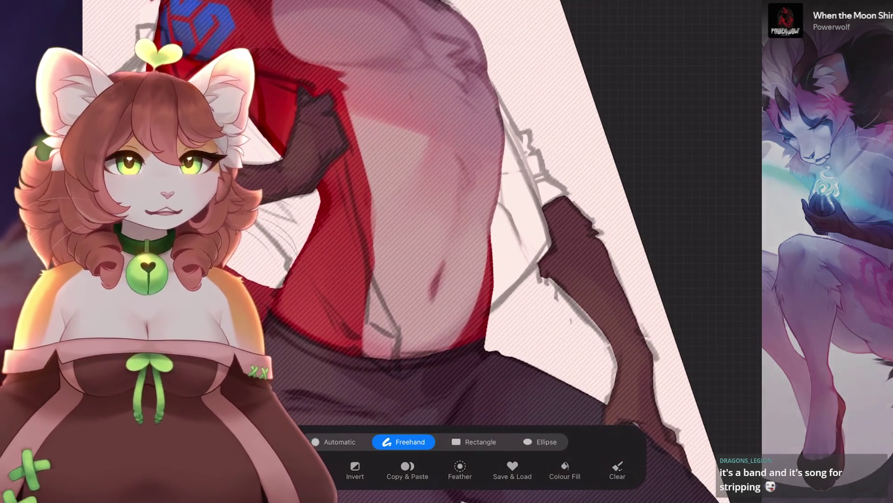
scroll(400, 210, "down", 3)
scroll(400, 209, "up", 5)
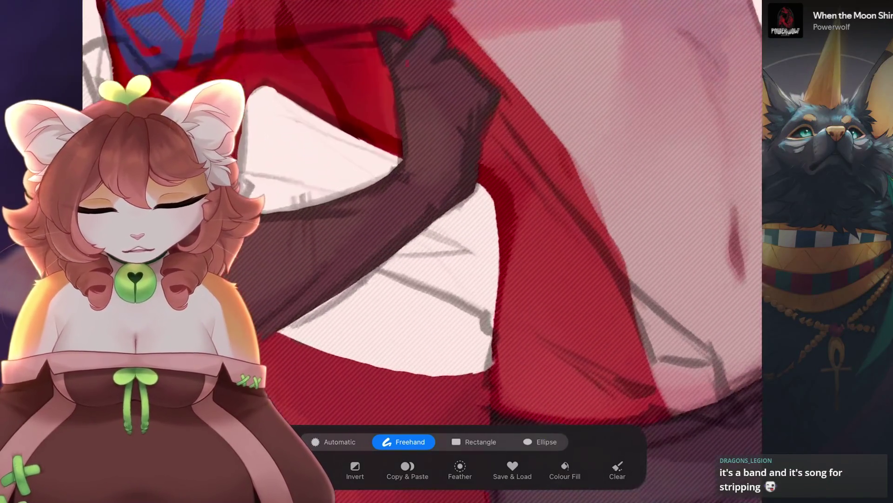
scroll(400, 210, "down", 2)
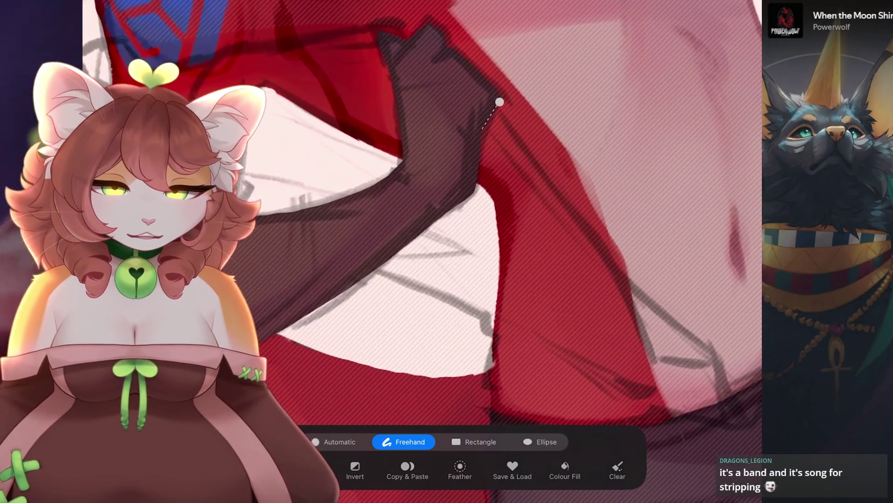
scroll(400, 209, "up", 2)
Trace the selection along the arm's lower edge, undoing the last segment.
left_click_drag(488, 71, 428, 163)
scroll(400, 209, "up", 2)
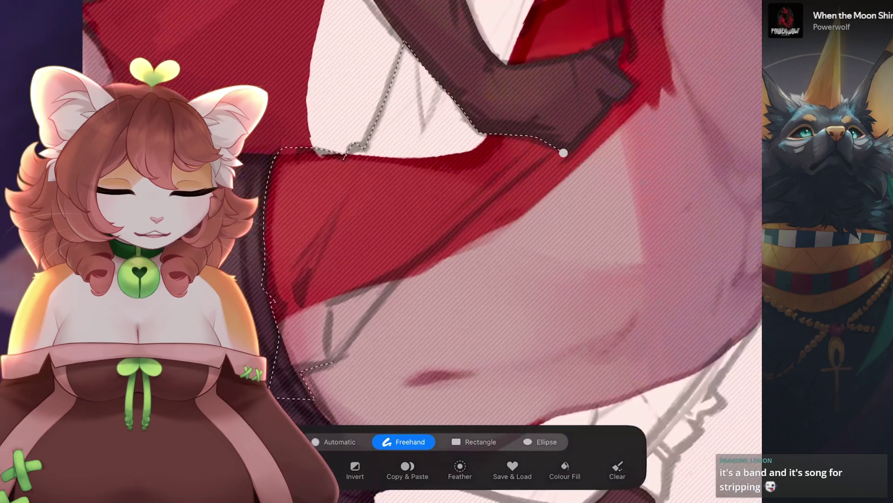
key("ctrl+z")
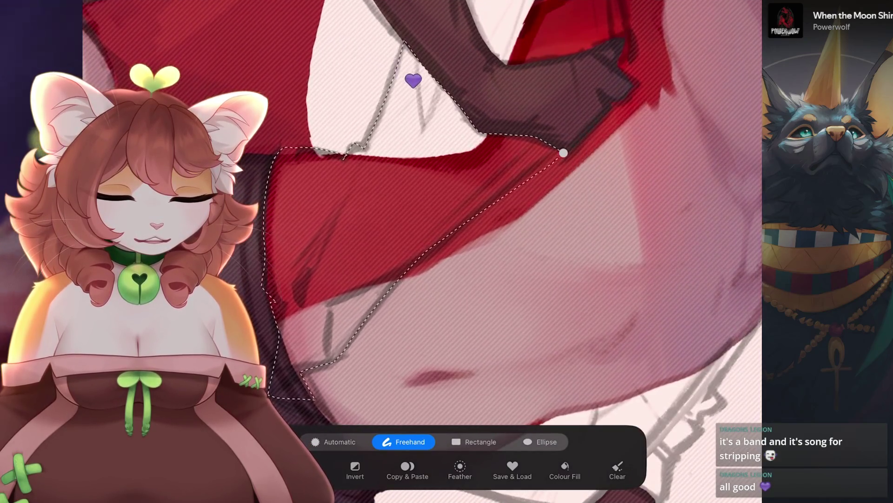
scroll(440, 107, "down", 5)
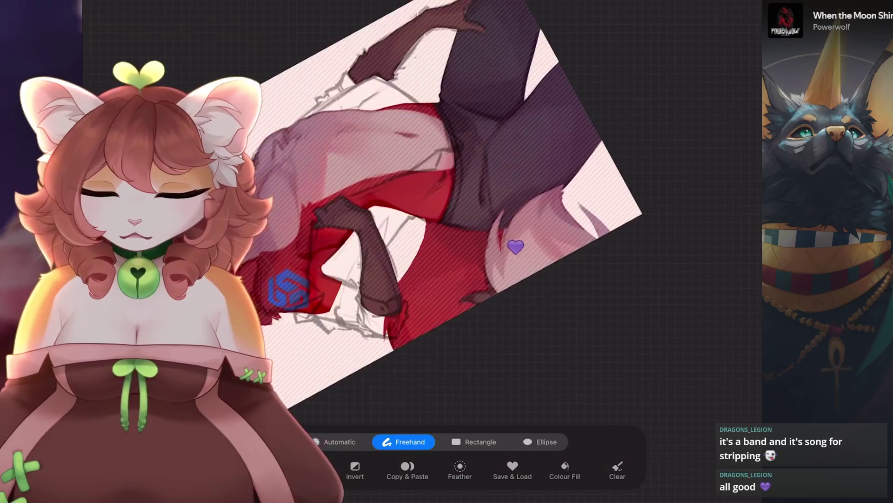
Switch to the Airbrushing brush set and set the brush size to 18%.
scroll(427, 251, "up", 5)
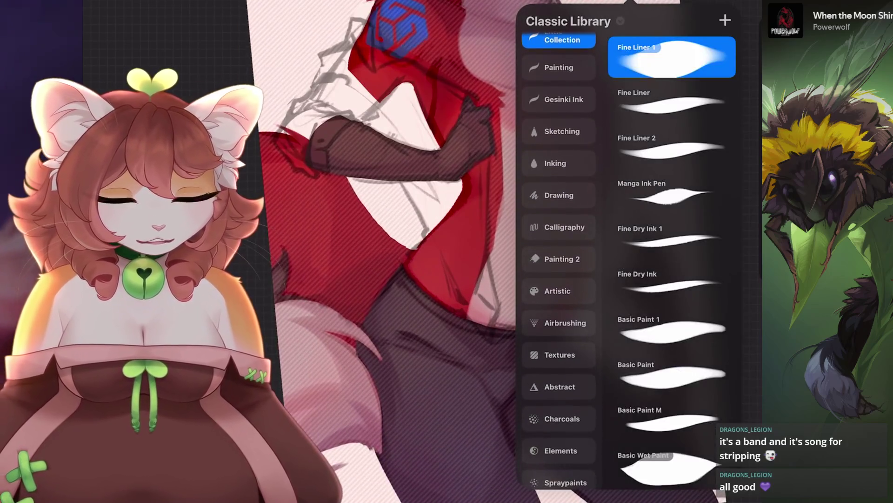
left_click(565, 322)
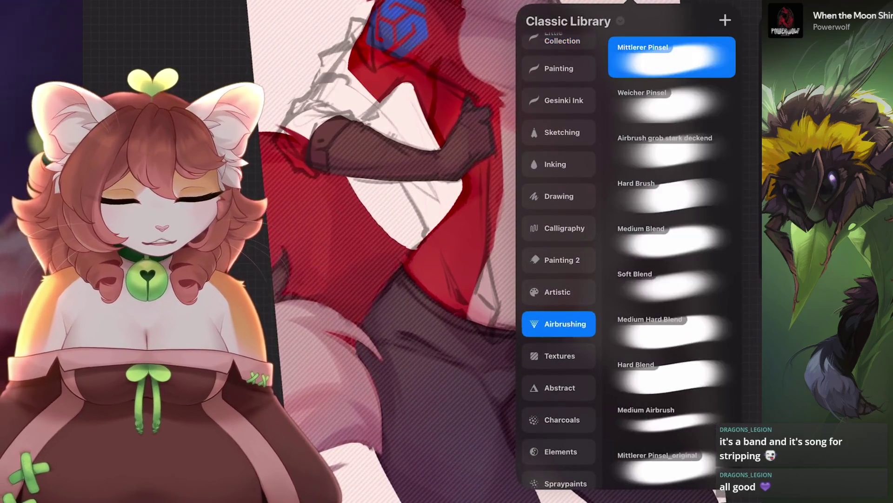
scroll(427, 251, "down", 5)
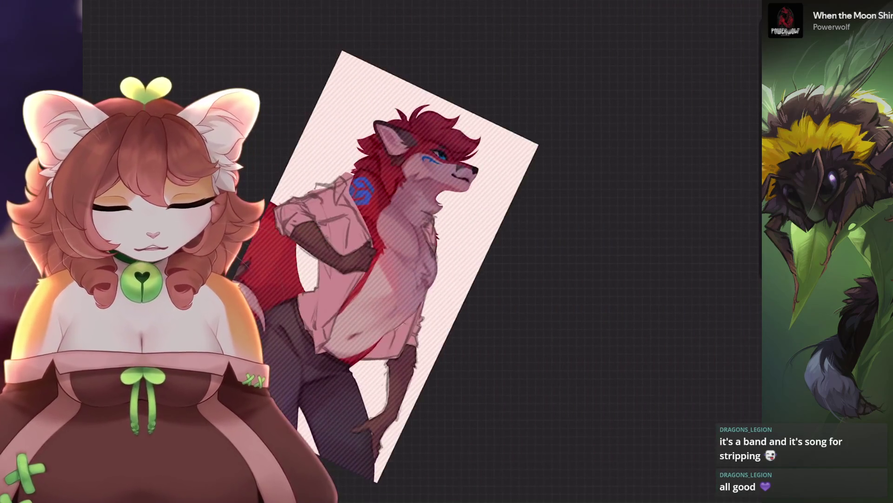
scroll(427, 252, "up", 5)
left_click(656, 7)
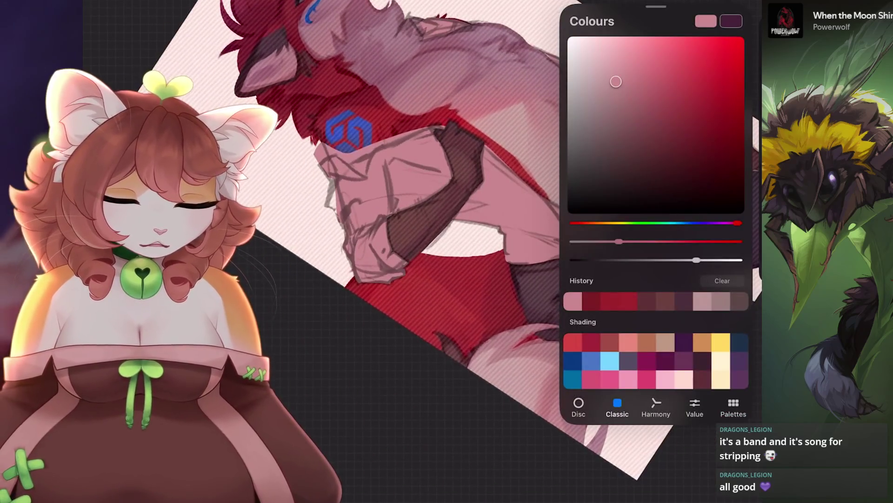
scroll(428, 251, "down", 3)
scroll(427, 251, "up", 3)
scroll(428, 251, "up", 3)
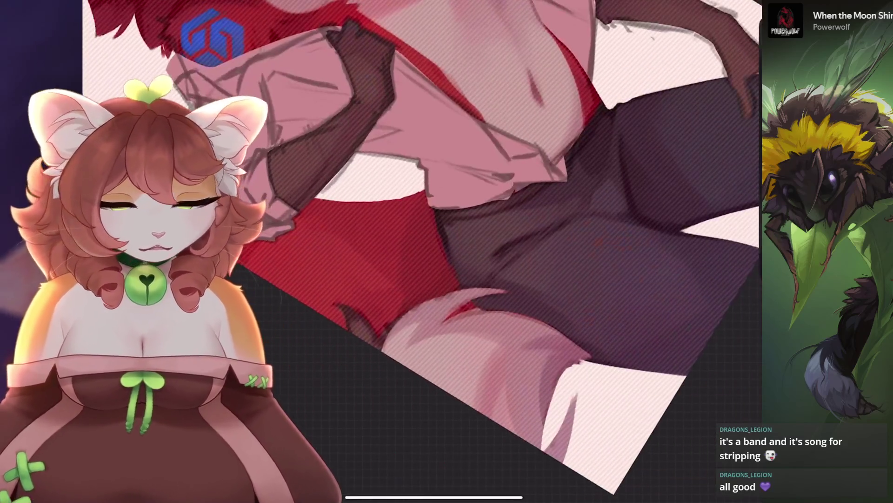
scroll(428, 252, "down", 5)
left_click_drag(749, 107, 749, 93)
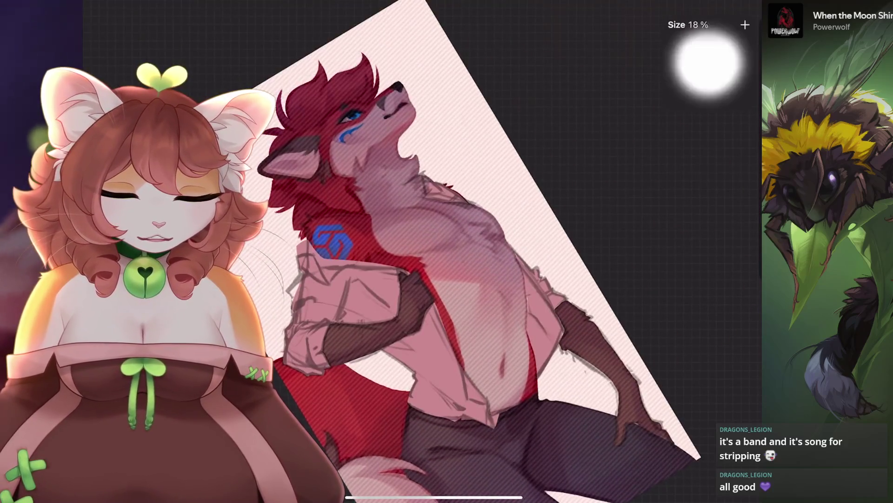
scroll(427, 251, "up", 5)
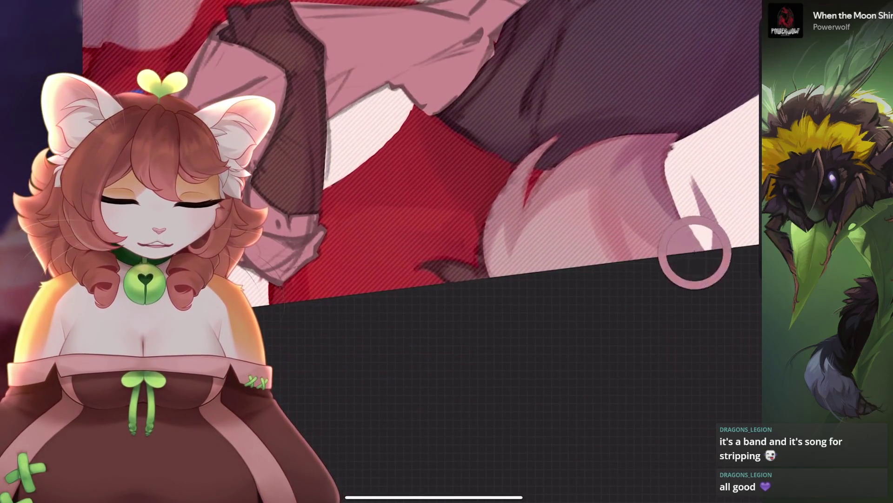
scroll(427, 251, "down", 5)
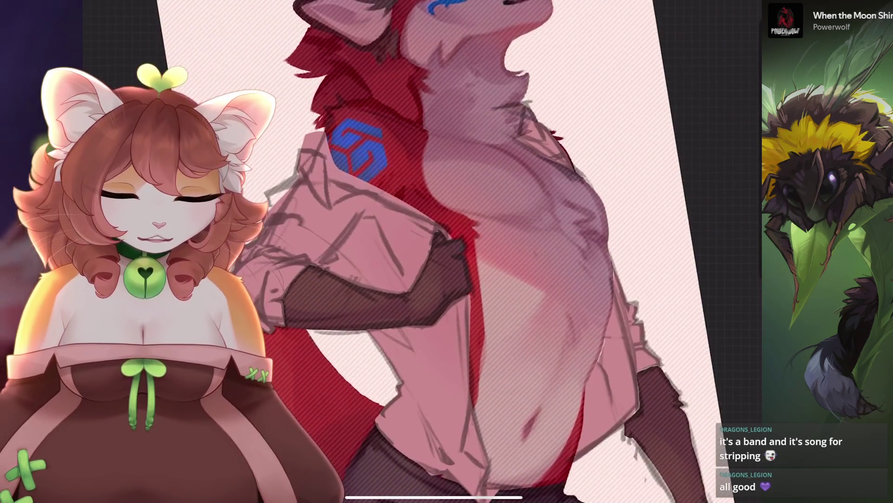
left_click_drag(749, 93, 750, 116)
key("ctrl+z")
Pick a brush from the Little Collection set and choose a light pink colour.
key("b")
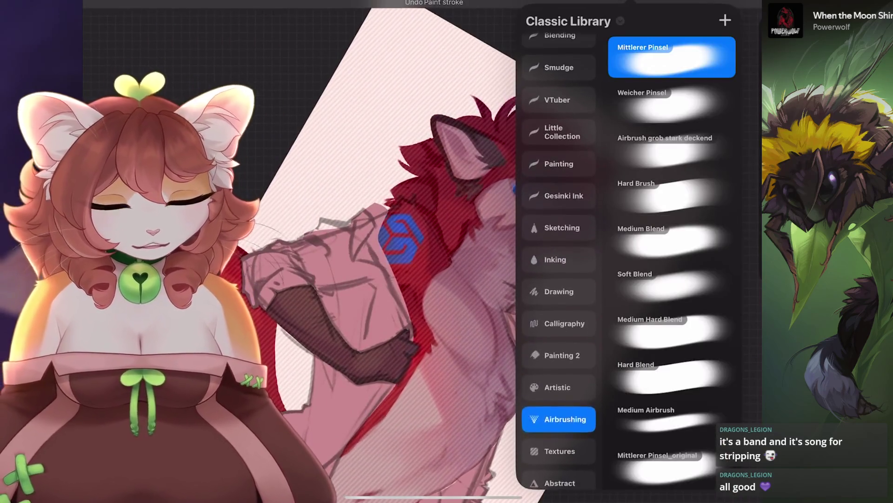
left_click(559, 132)
left_click(672, 57)
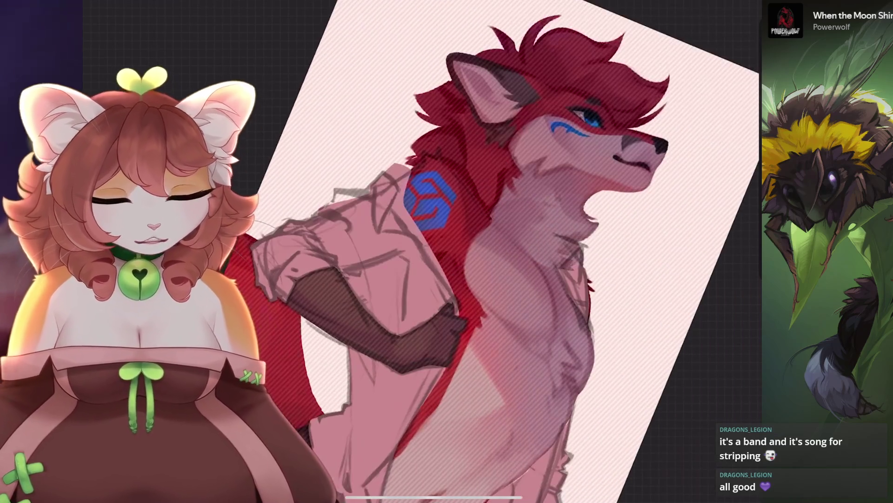
key("c")
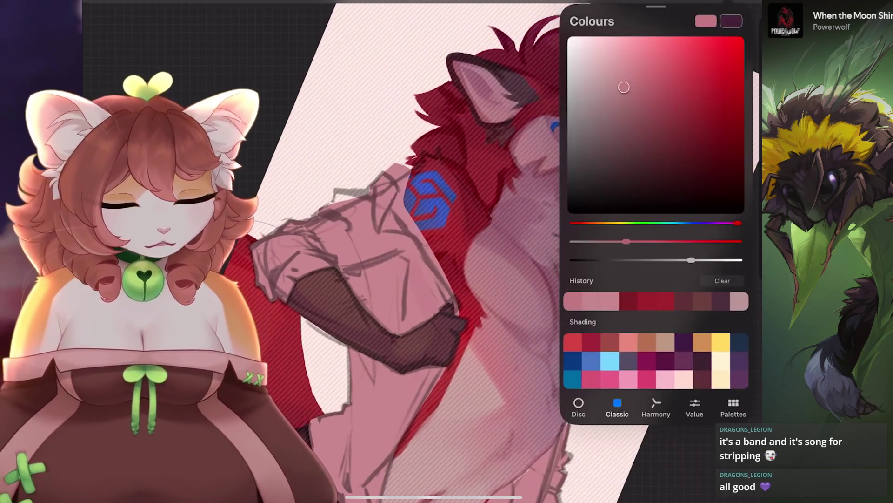
key("ctrl+z")
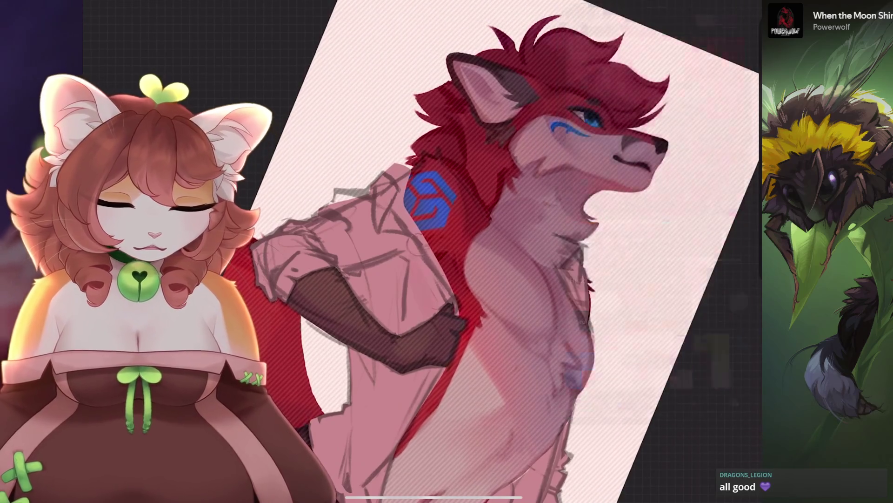
key("c")
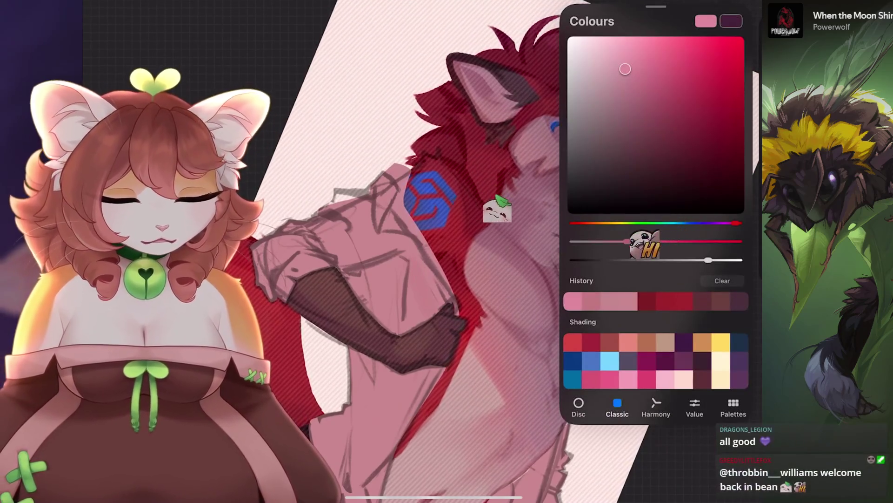
key("c")
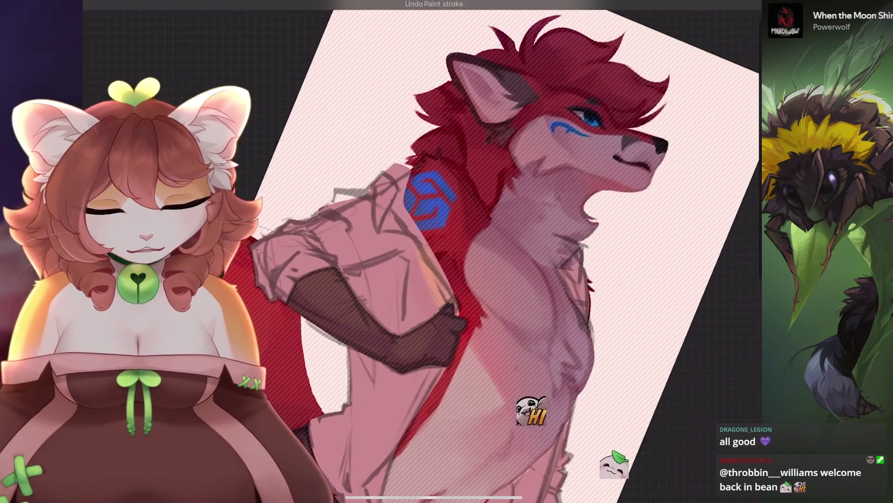
Paint and erase light pink on the sleeve, undoing stray strokes.
scroll(261, 325, "up", 5)
key("ctrl+z")
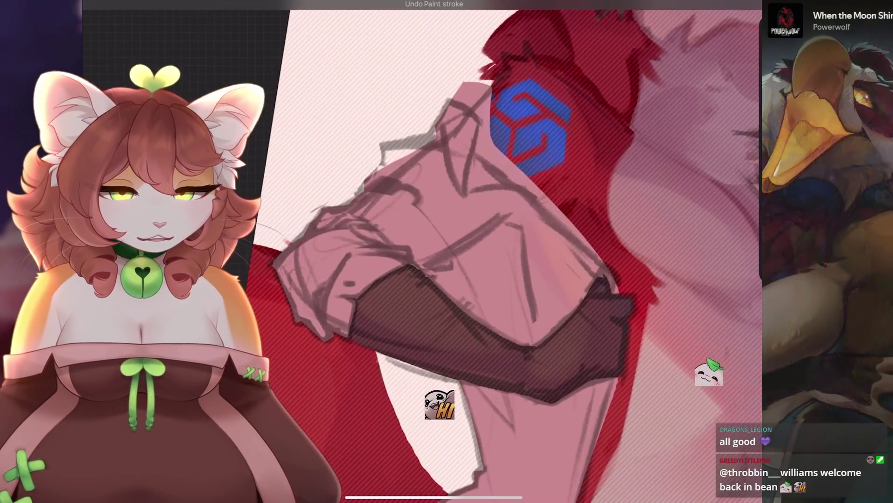
scroll(465, 256, "down", 5)
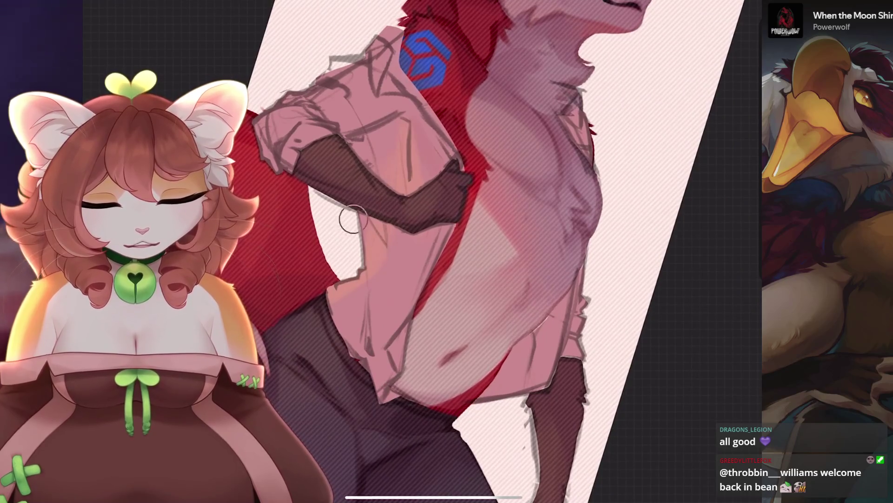
scroll(466, 256, "down", 5)
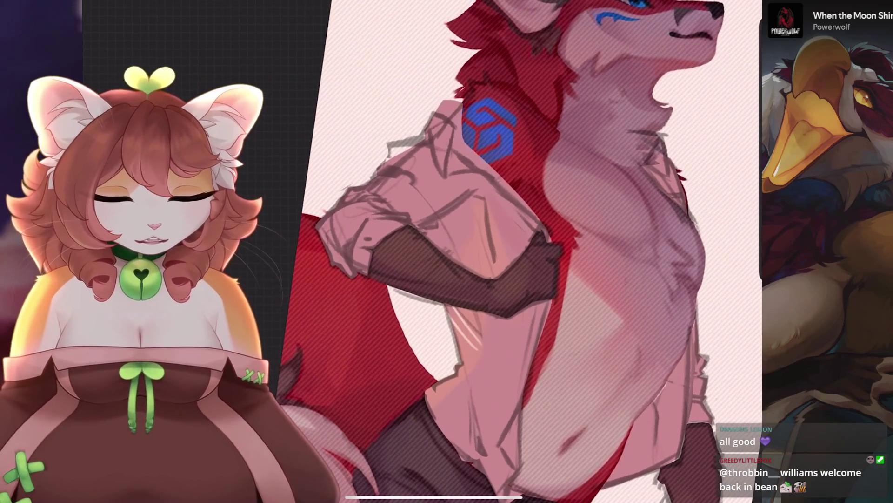
scroll(465, 256, "up", 5)
key("ctrl+z")
scroll(465, 256, "down", 3)
scroll(466, 256, "up", 4)
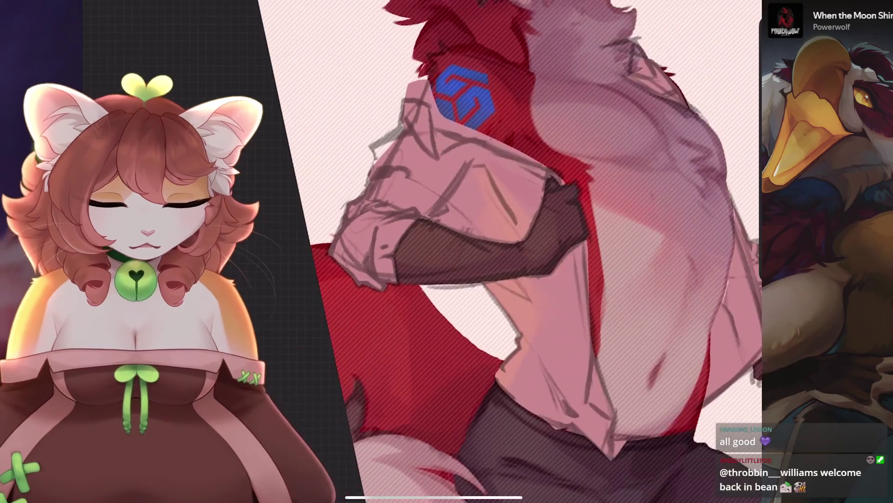
scroll(465, 256, "down", 3)
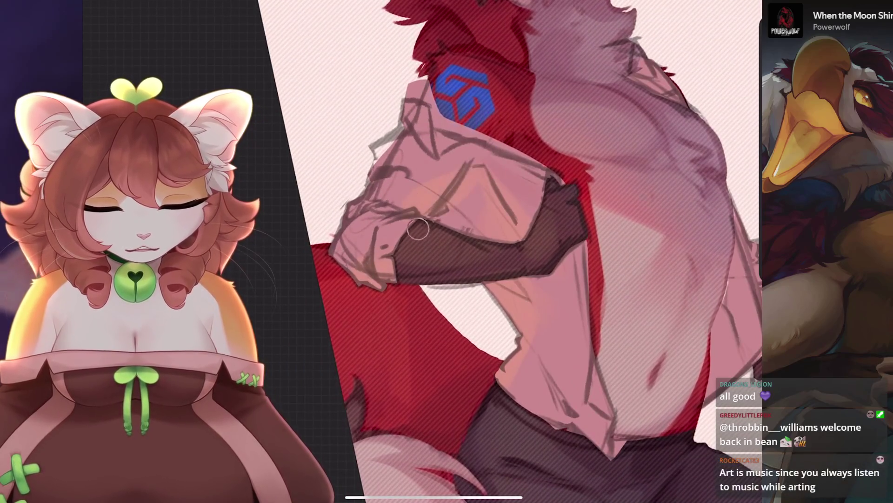
scroll(465, 256, "up", 3)
key("ctrl+z")
scroll(465, 256, "down", 5)
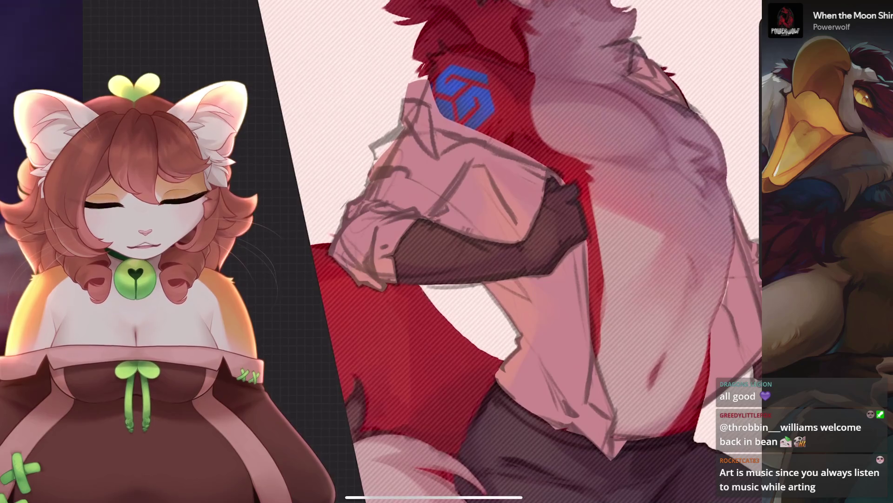
scroll(418, 256, "up", 4)
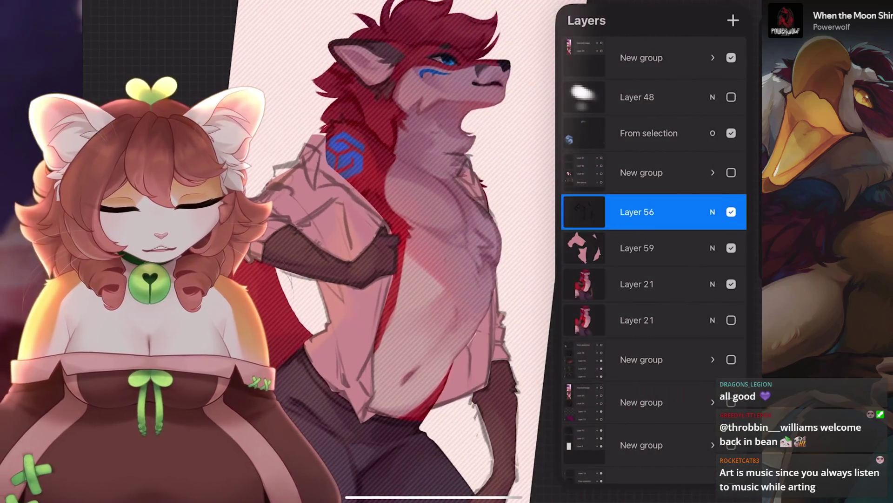
Clip Layer 56, duplicate it below Layer 59, and set the clipped copy to Soft Light.
left_click(496, 241)
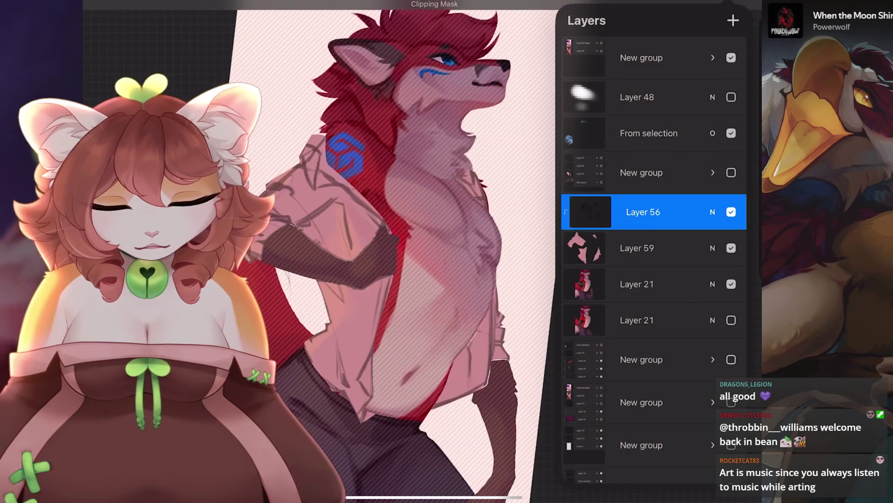
mouse_move(689, 212)
left_mouse_down()
mouse_move(605, 212)
mouse_move(651, 284)
left_mouse_up()
left_click(698, 212)
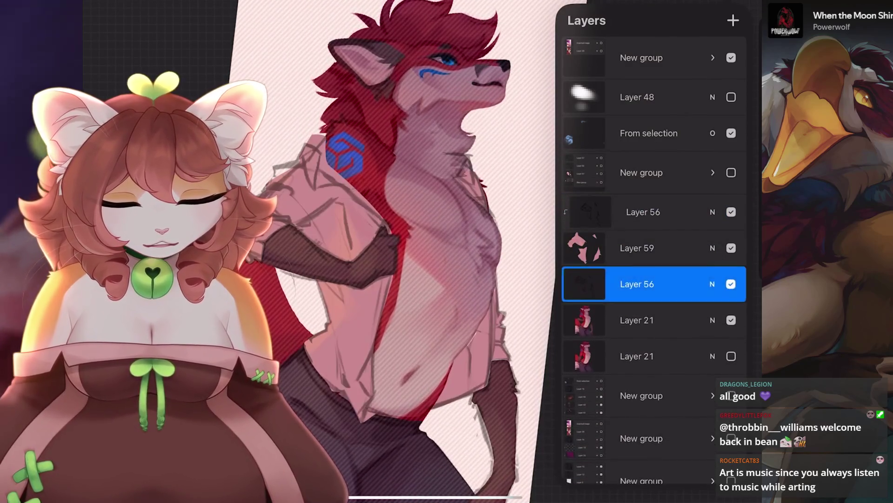
left_click(712, 283)
scroll(651, 373, "down", 5)
left_click(652, 359)
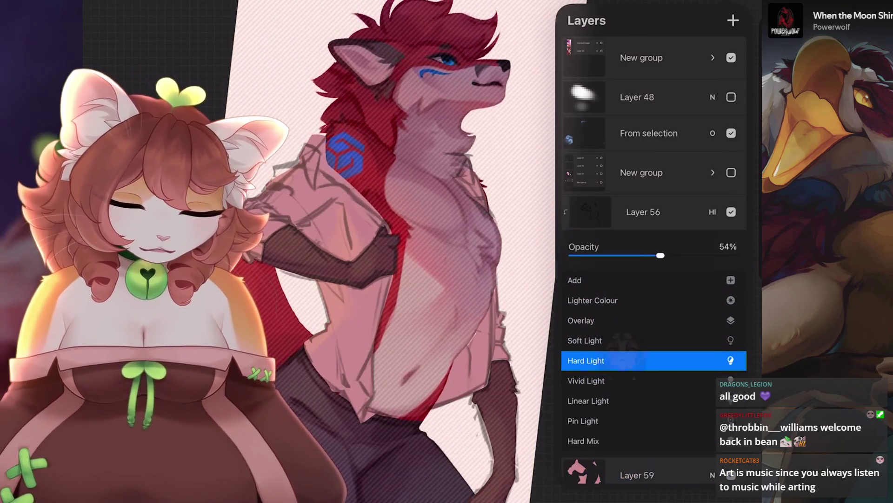
left_click(712, 211)
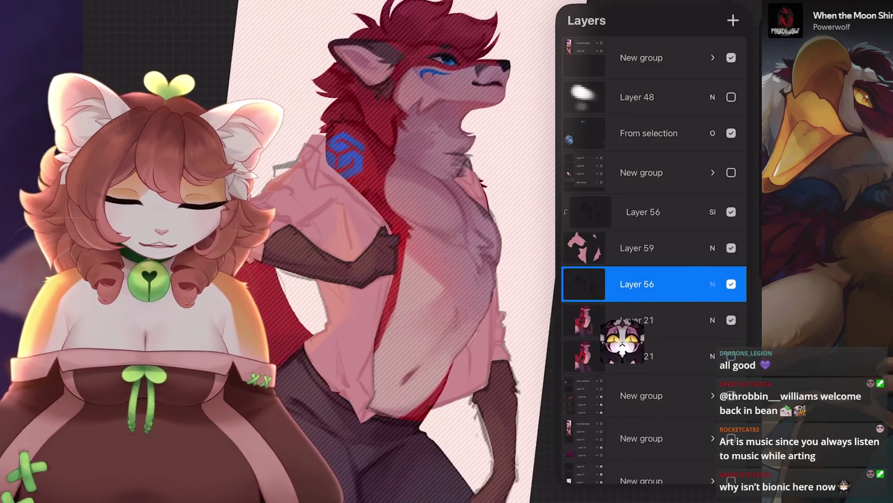
Set the lower Layer 56 to Soft Light, clip it as well, then select Layer 59.
left_click(713, 285)
scroll(651, 386, "up", 3)
scroll(651, 386, "down", 3)
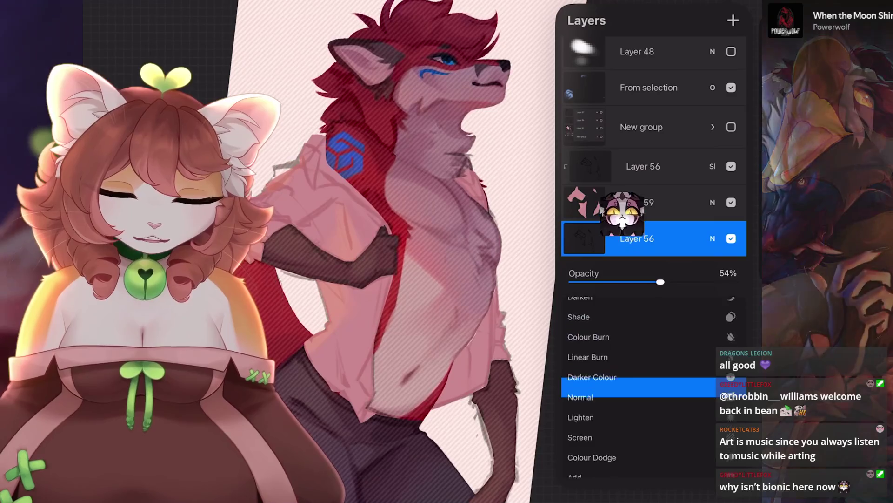
scroll(651, 386, "up", 5)
scroll(651, 386, "down", 8)
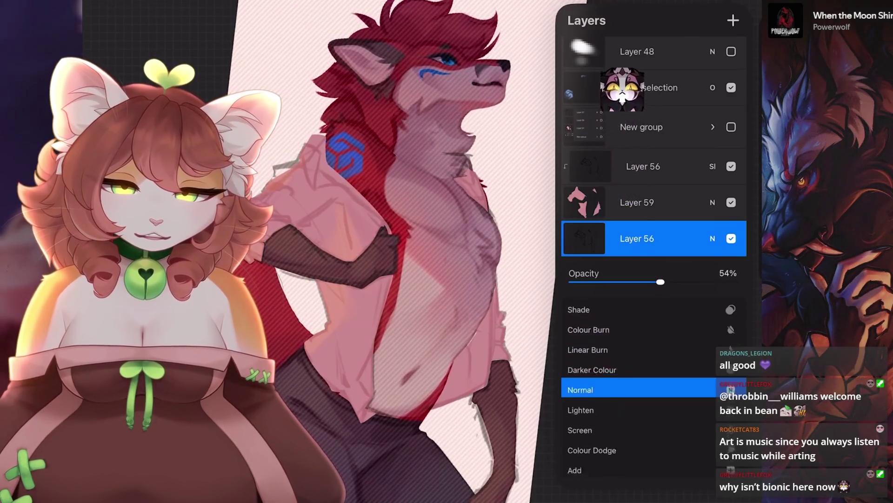
scroll(651, 386, "down", 4)
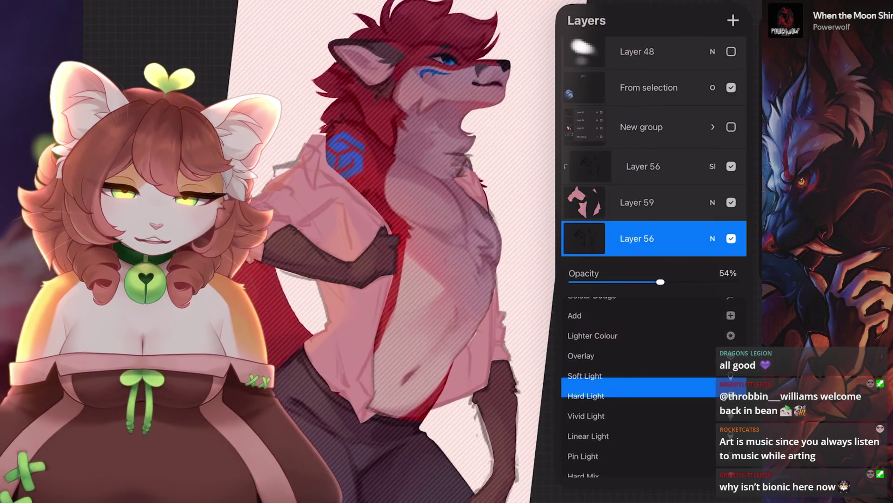
left_click(712, 238)
left_click(637, 239)
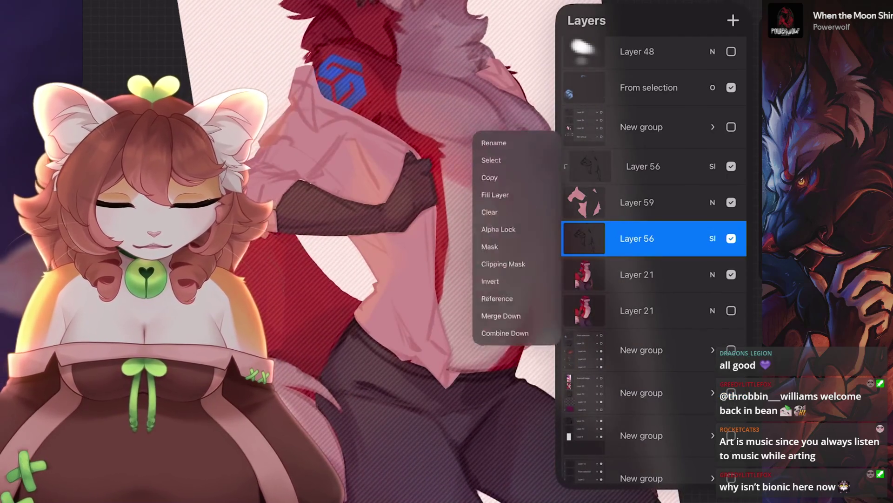
left_click(496, 267)
left_click(637, 203)
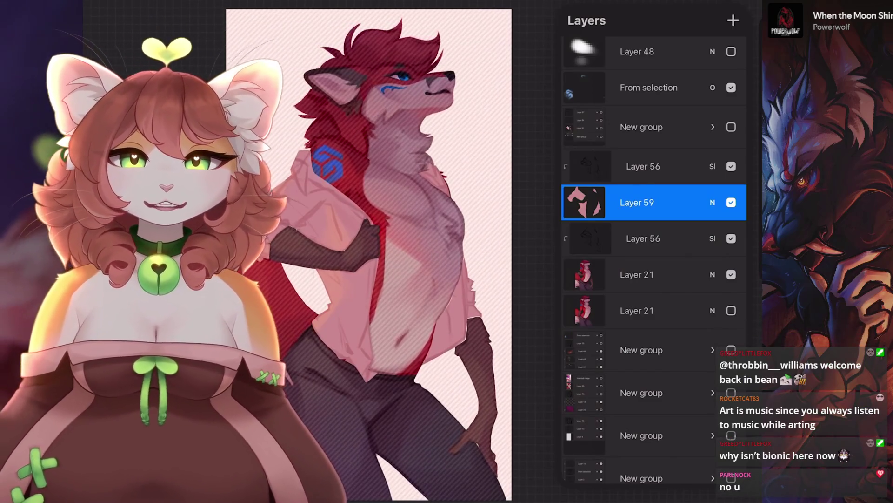
left_click_drag(725, 322, 524, 250)
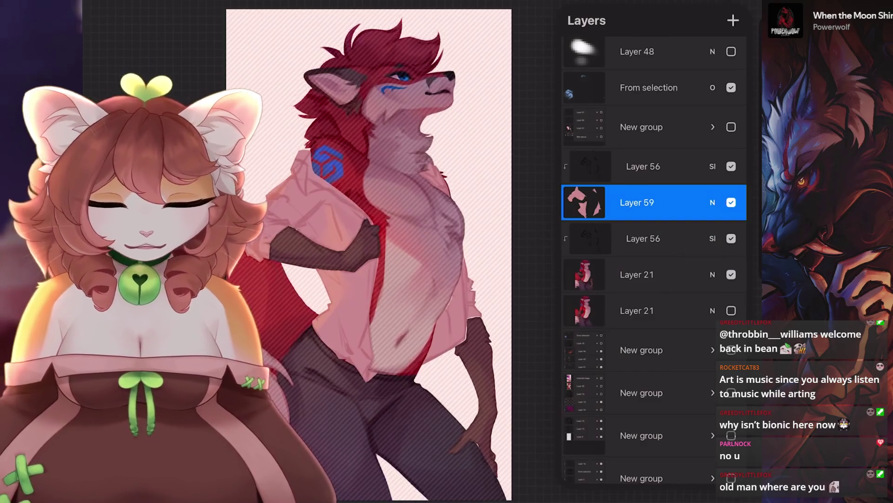
Set Layer 59's opacity to 47% after briefly trying a higher value.
scroll(368, 251, "up", 5)
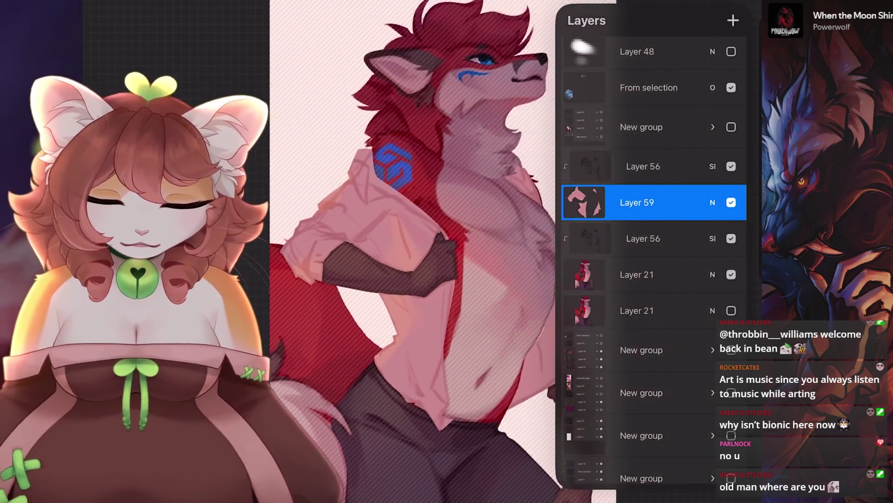
left_click(637, 203)
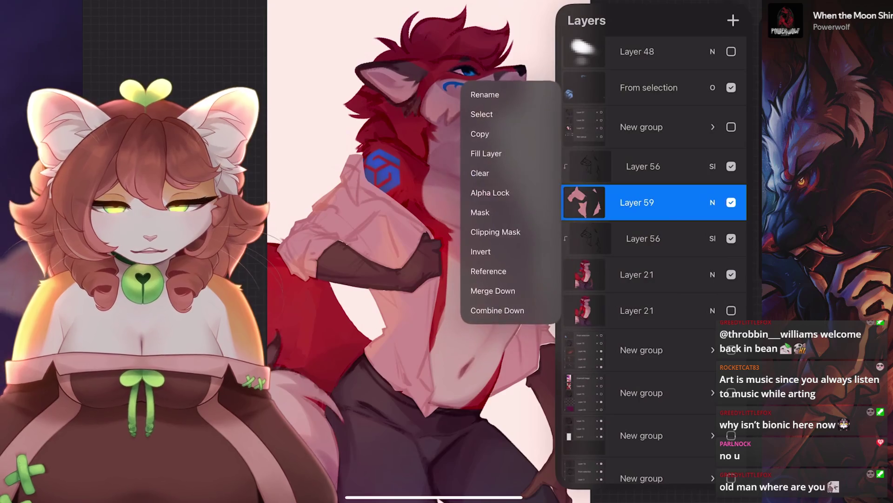
scroll(410, 252, "down", 3)
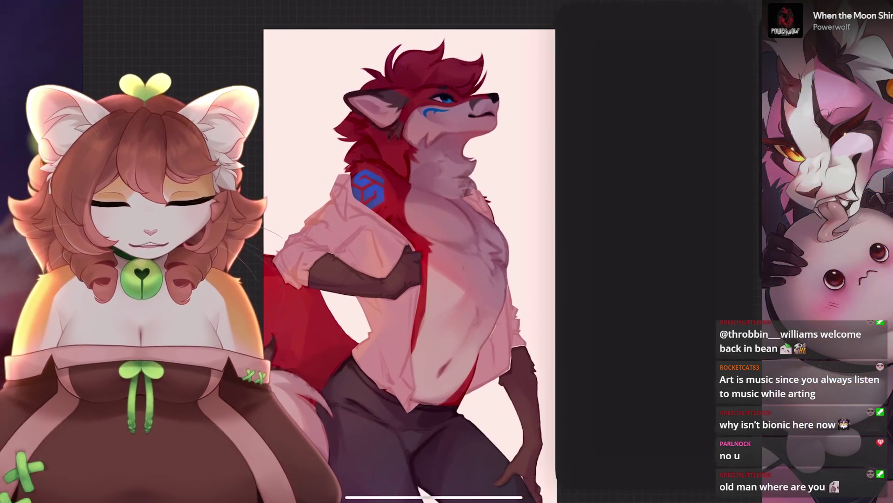
left_click(713, 238)
mouse_move(735, 281)
left_mouse_down()
mouse_move(688, 281)
mouse_move(705, 282)
left_mouse_up()
left_click(712, 238)
scroll(498, 251, "up", 3)
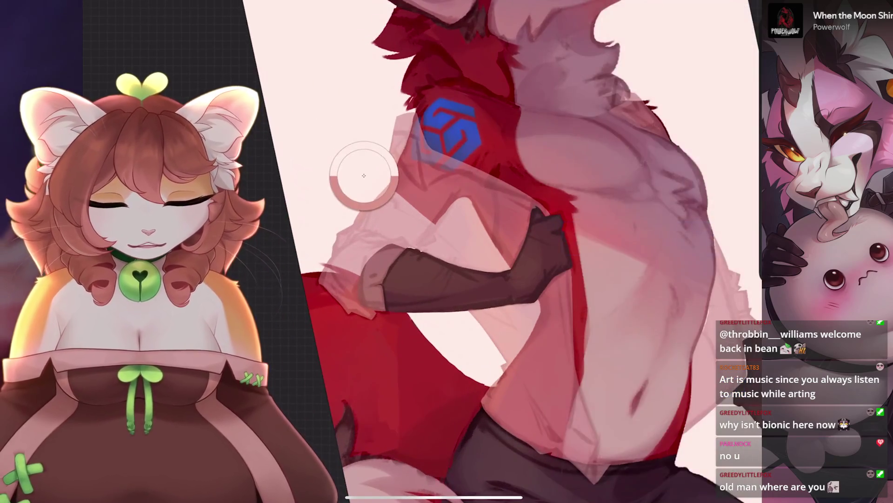
scroll(512, 252, "down", 3)
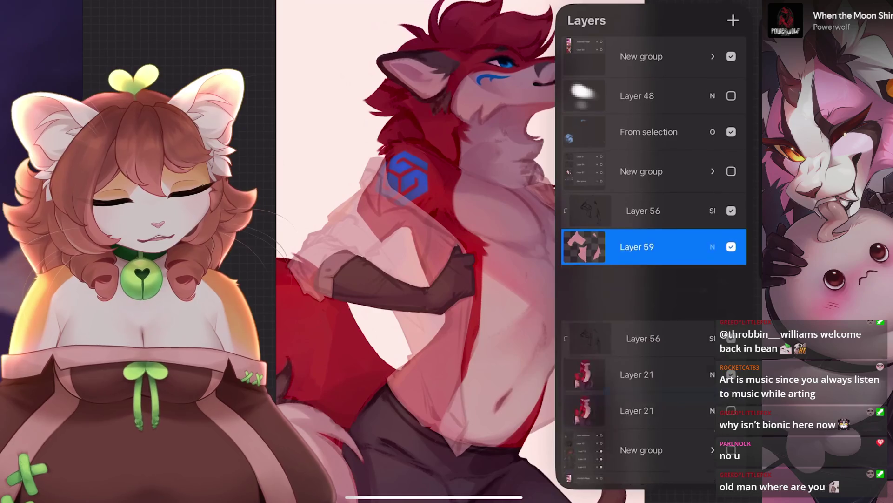
left_click(713, 246)
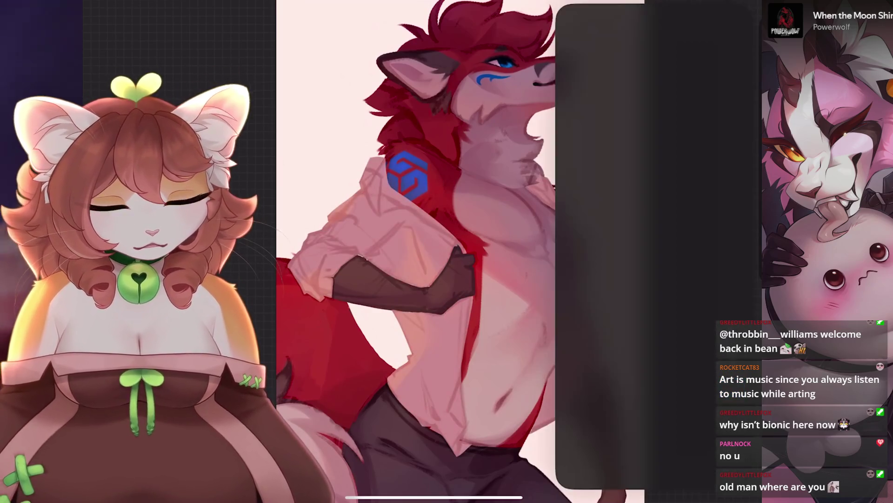
left_click(712, 238)
left_click_drag(703, 281, 648, 282)
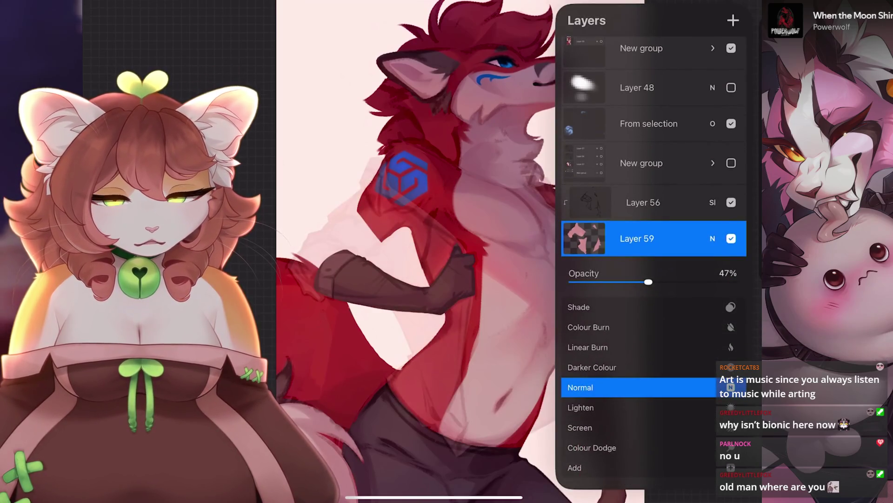
scroll(418, 251, "up", 5)
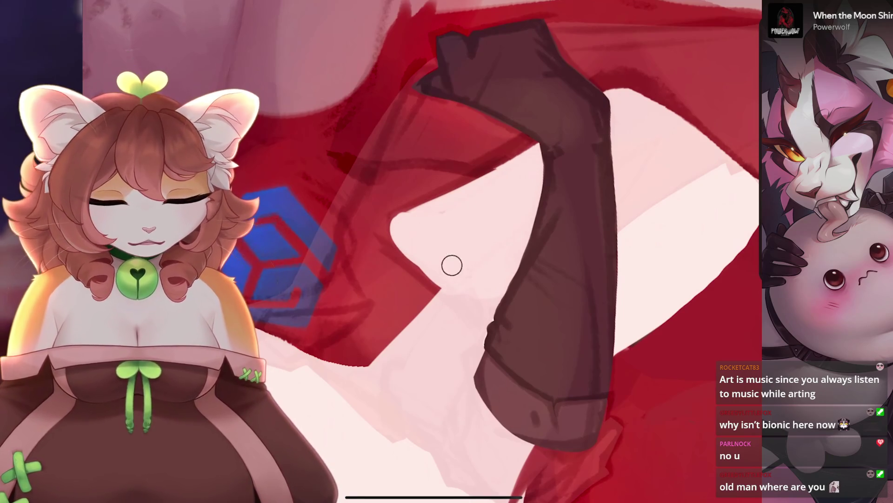
Drag Layer 59's opacity back up to Max.
scroll(456, 261, "down", 2)
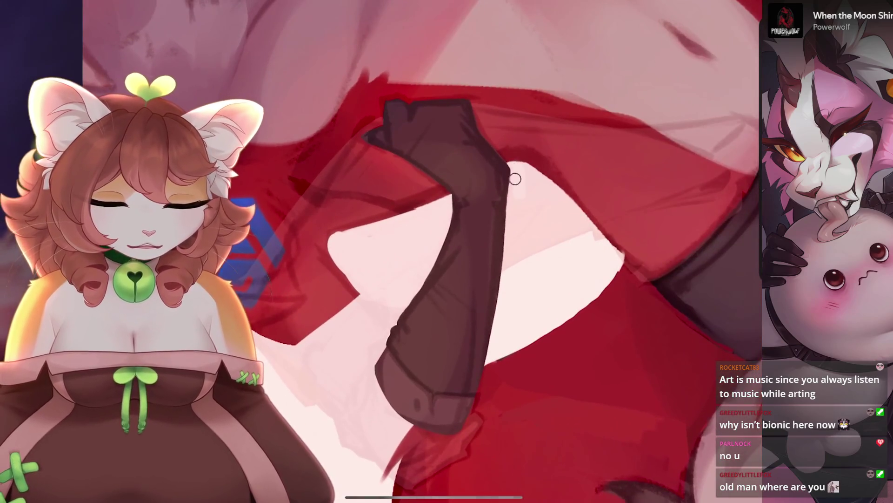
scroll(547, 195, "down", 2)
scroll(403, 300, "down", 3)
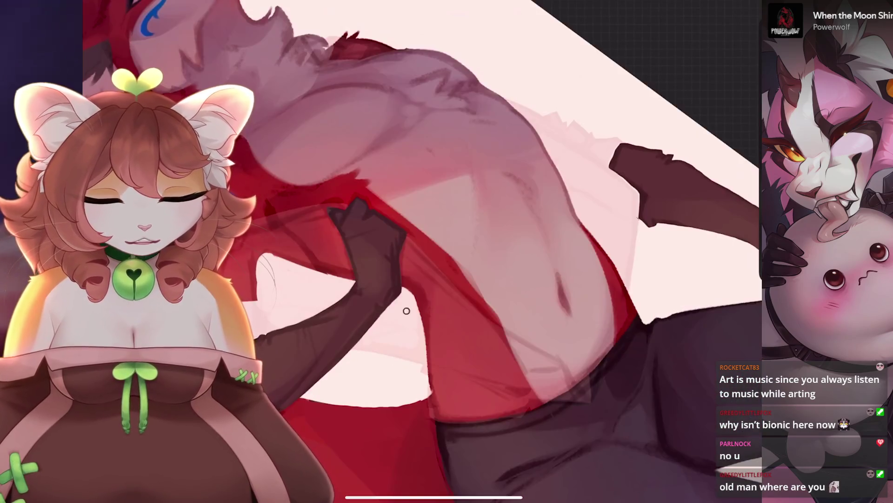
scroll(419, 337, "down", 5)
scroll(419, 252, "up", 8)
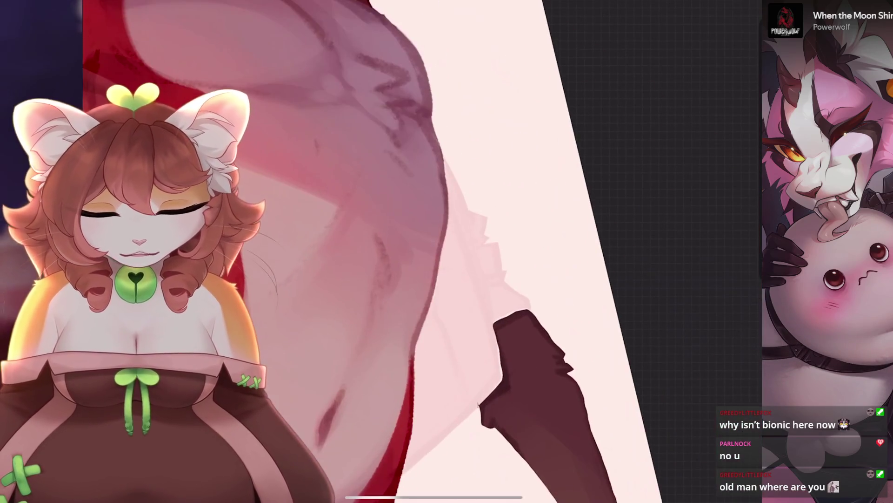
scroll(423, 369, "down", 2)
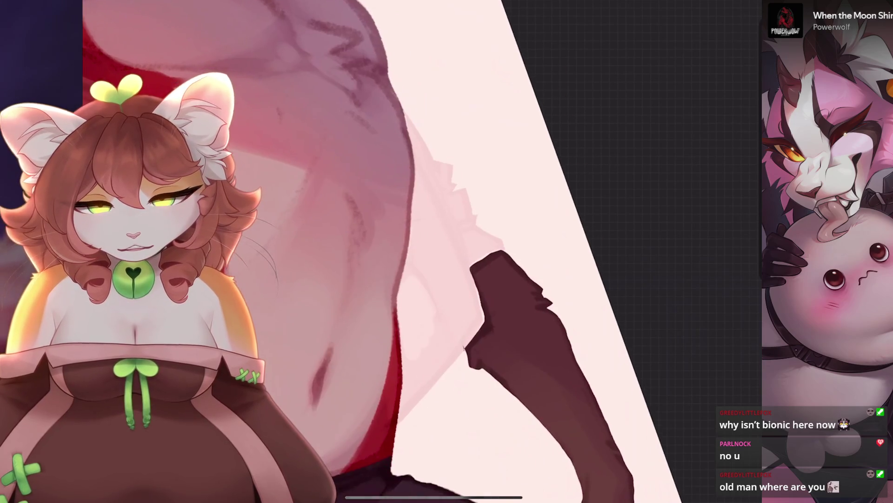
scroll(437, 336, "down", 3)
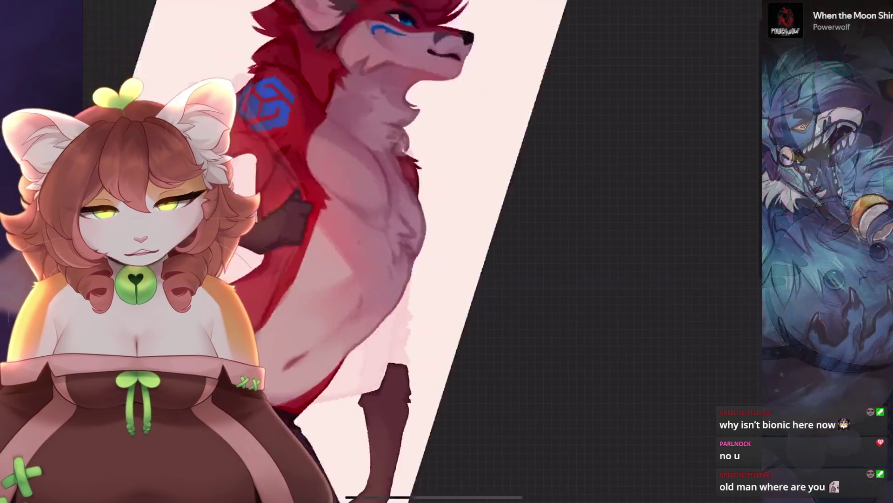
left_click(712, 238)
left_click_drag(692, 281, 744, 281)
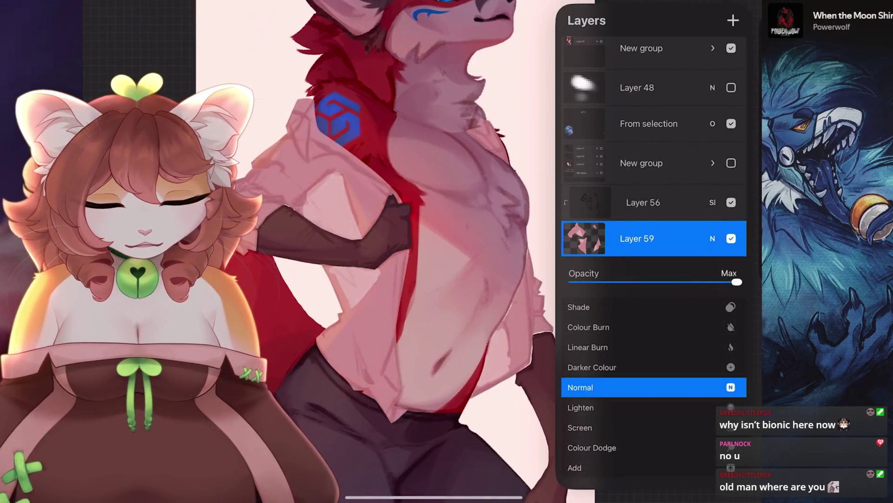
Select the shirt layer (Layer 59) and return to the canvas.
left_click(712, 238)
scroll(419, 252, "down", 3)
left_click(652, 139)
scroll(419, 251, "up", 3)
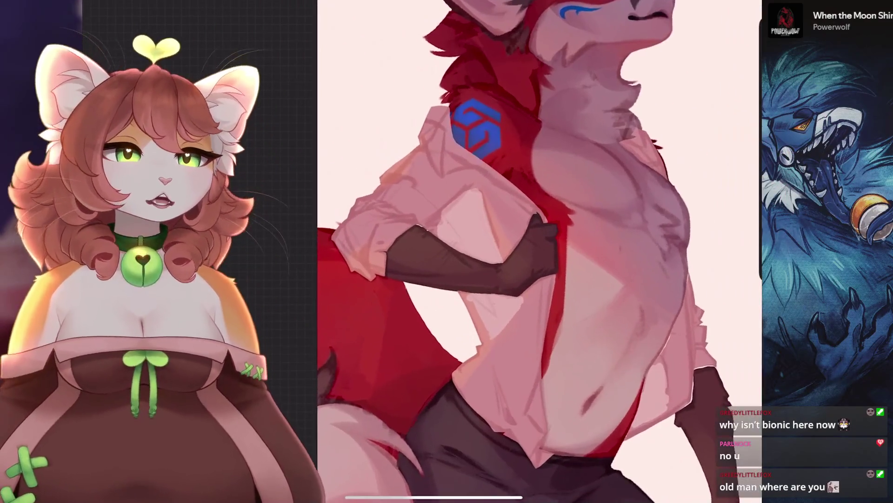
scroll(511, 252, "up", 2)
left_click(733, 7)
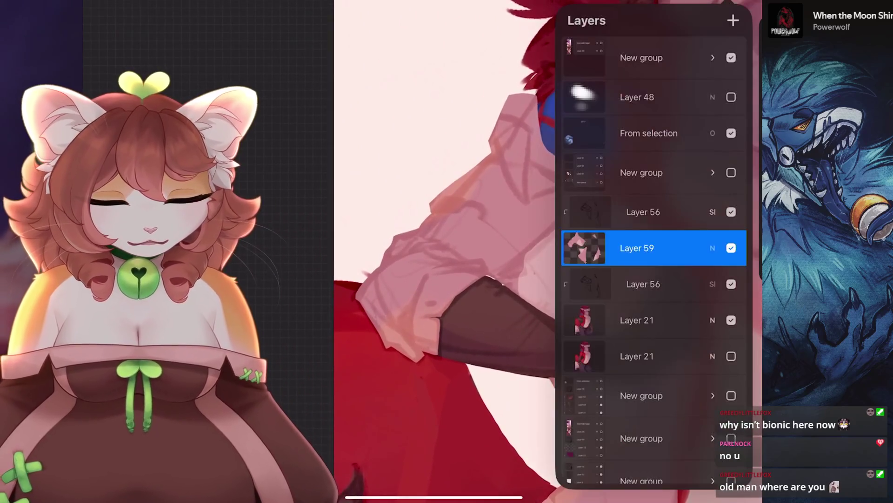
left_click(584, 248)
scroll(442, 251, "up", 3)
left_click(465, 186)
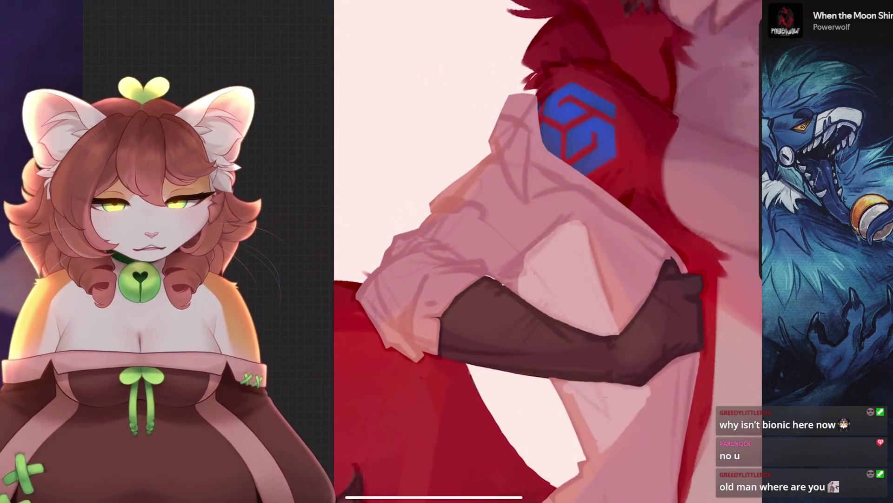
scroll(558, 252, "up", 2)
scroll(558, 251, "down", 2)
Try a paint stroke and an erase along the sleeve edge, undoing both, then reframe on the shoulder logo.
left_click_drag(573, 233, 558, 284)
key("ctrl+z")
key("ctrl+z")
key("ctrl+z")
mouse_move(693, 196)
left_mouse_down()
mouse_move(471, 256)
mouse_move(545, 303)
mouse_move(493, 256)
left_mouse_up()
left_click_drag(600, 195, 561, 230)
key("ctrl+z")
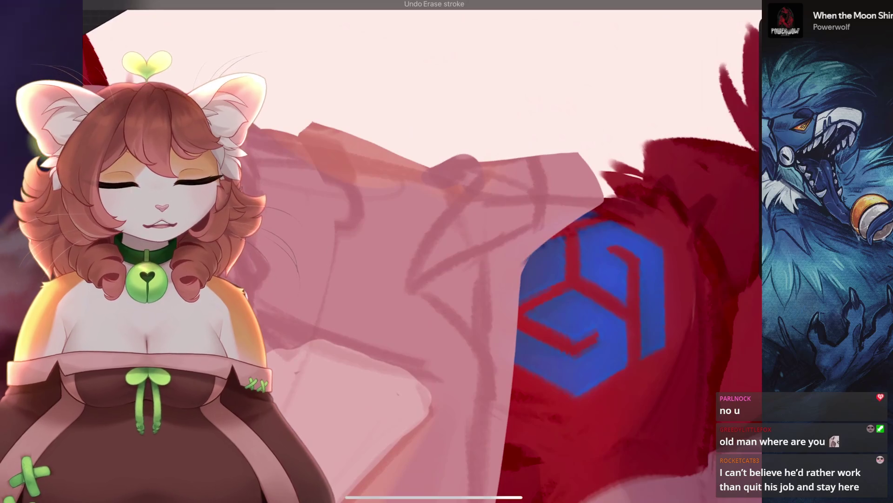
mouse_move(591, 307)
left_mouse_down()
mouse_move(428, 372)
mouse_move(559, 307)
mouse_move(530, 325)
mouse_move(540, 353)
mouse_move(568, 326)
mouse_move(677, 280)
mouse_move(647, 195)
mouse_move(656, 167)
left_mouse_up()
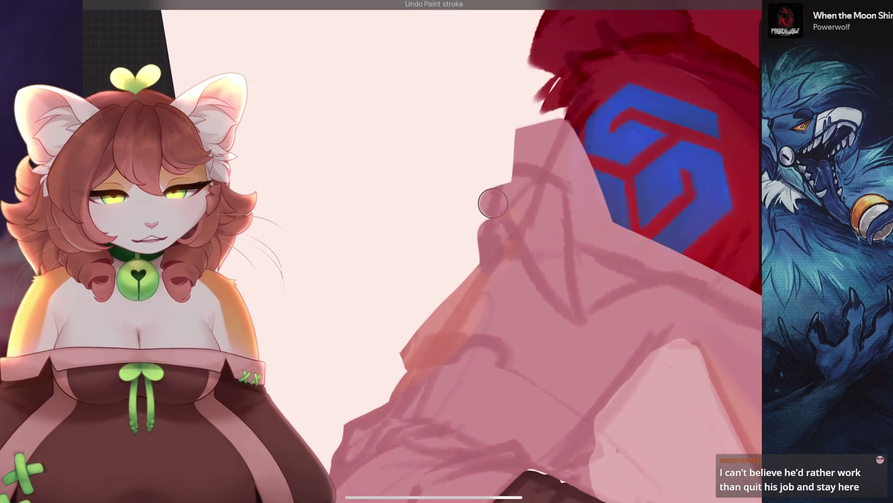
left_click_drag(656, 168, 660, 247)
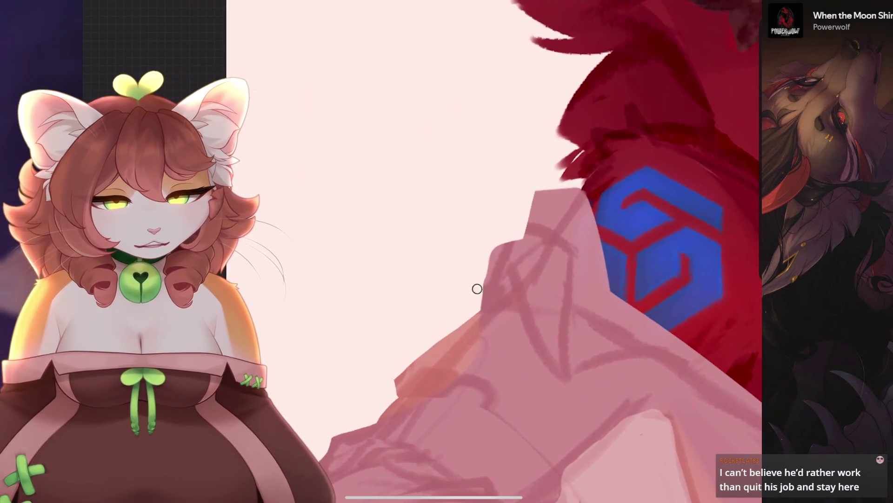
Reshape the sleeve's left edge and shirt outline with light background-colour strokes.
left_click_drag(483, 264, 485, 285)
left_click_drag(505, 235, 477, 89)
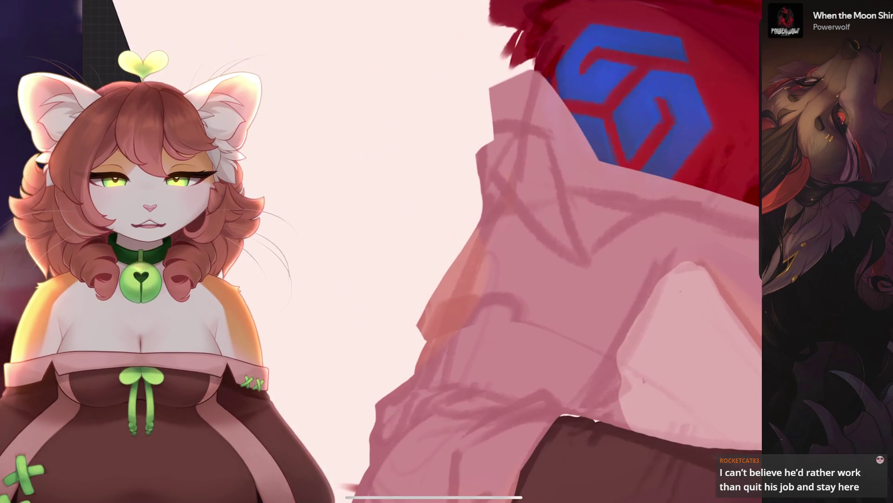
left_click_drag(633, 100, 582, 196)
left_click_drag(454, 247, 405, 338)
scroll(467, 237, "down", 5)
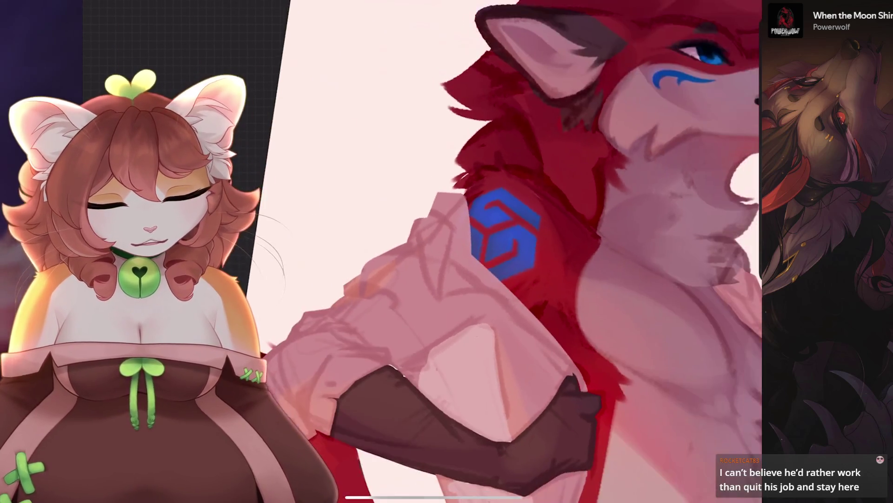
scroll(467, 237, "up", 5)
mouse_move(468, 235)
left_mouse_down()
mouse_move(475, 253)
mouse_move(454, 275)
left_mouse_up()
mouse_move(488, 204)
left_mouse_down()
mouse_move(488, 242)
mouse_move(476, 247)
mouse_move(449, 298)
left_mouse_up()
left_click_drag(465, 261, 463, 242)
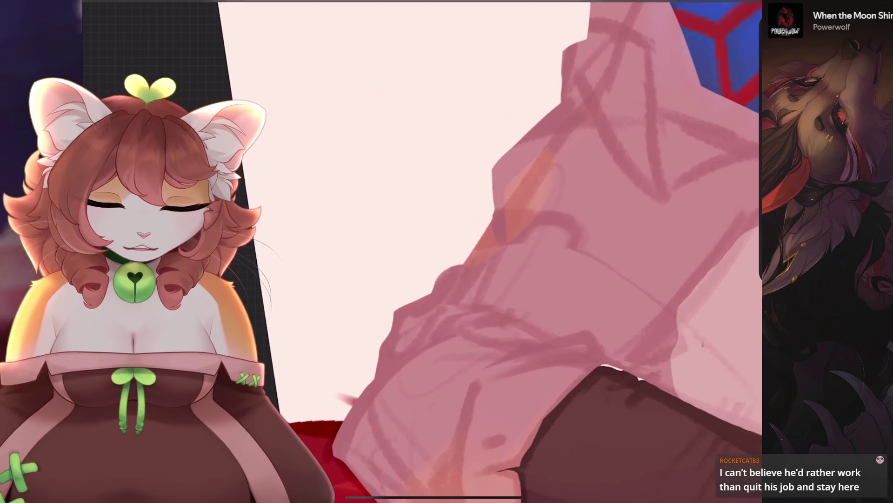
Undo the last three paint strokes on the sleeve edge.
scroll(465, 251, "down", 5)
scroll(465, 251, "up", 5)
scroll(465, 251, "down", 5)
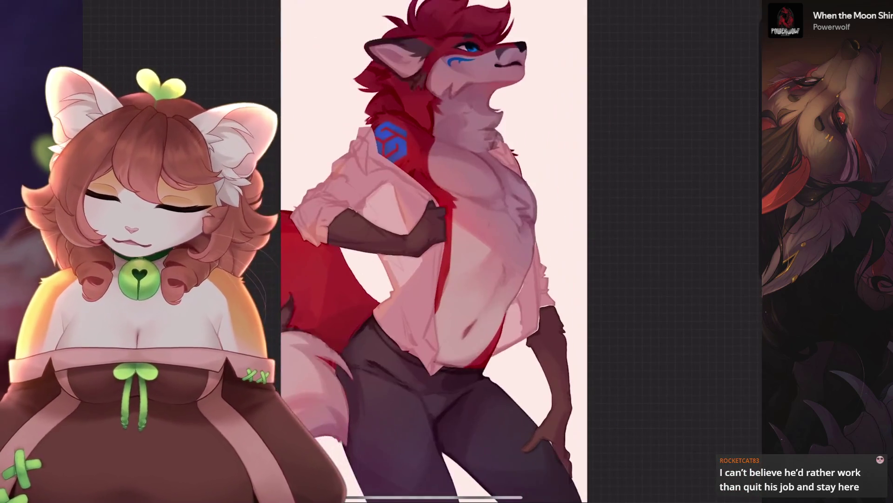
scroll(491, 258, "up", 5)
key("ctrl+z")
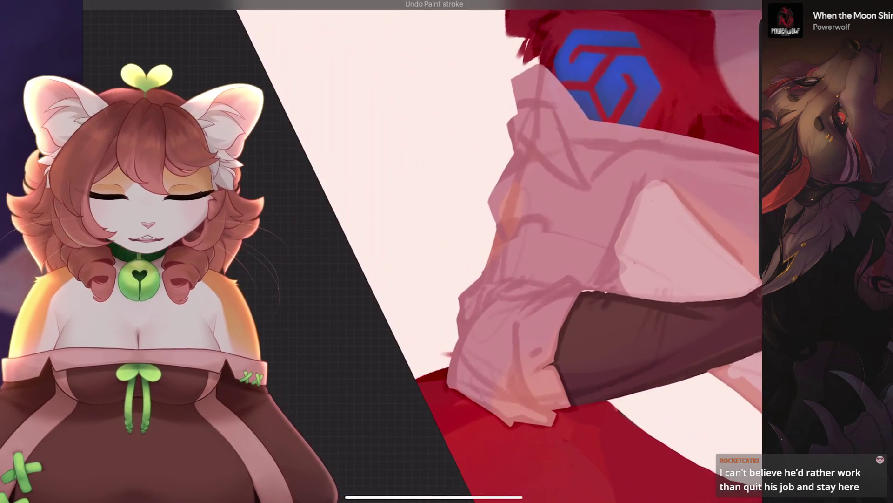
scroll(460, 343, "down", 5)
scroll(465, 252, "up", 5)
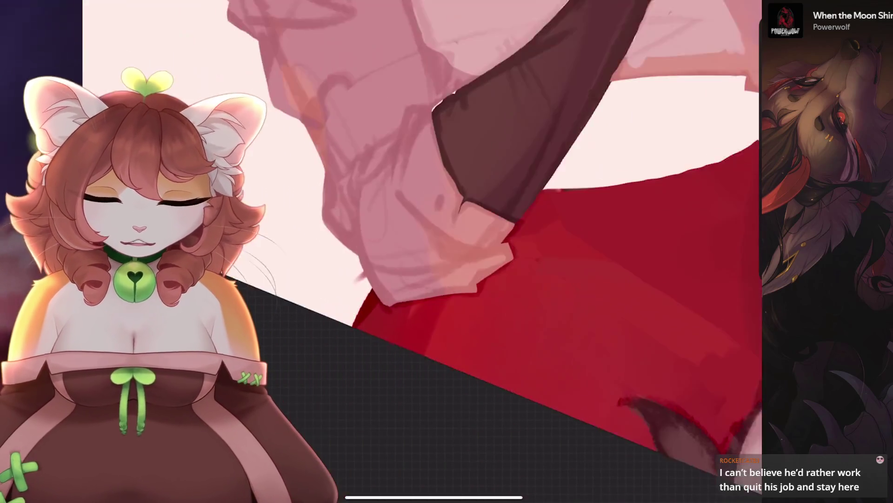
scroll(465, 252, "down", 2)
key("ctrl+z")
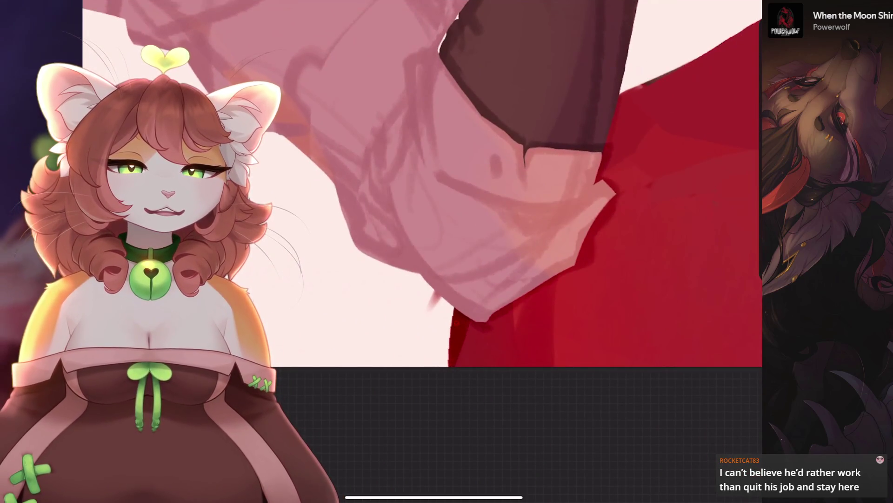
key("ctrl+z")
Undo four more erase strokes along the sleeve.
scroll(422, 252, "down", 2)
scroll(422, 251, "up", 3)
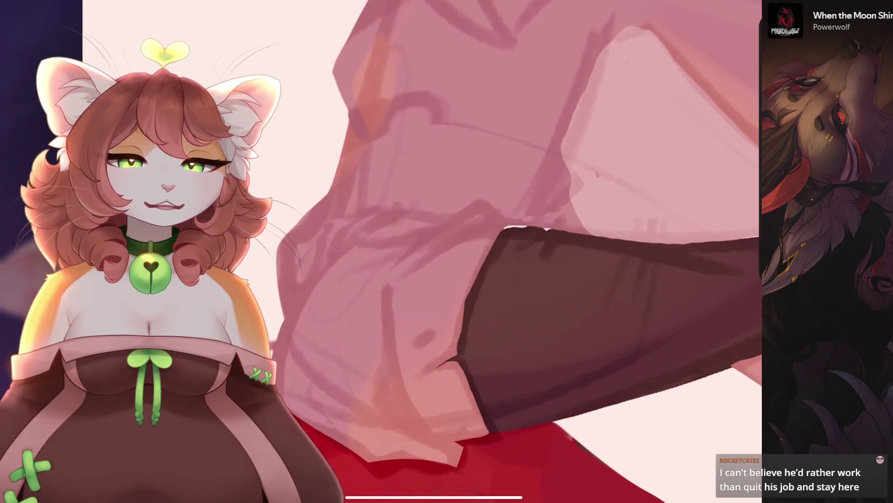
key("ctrl+z")
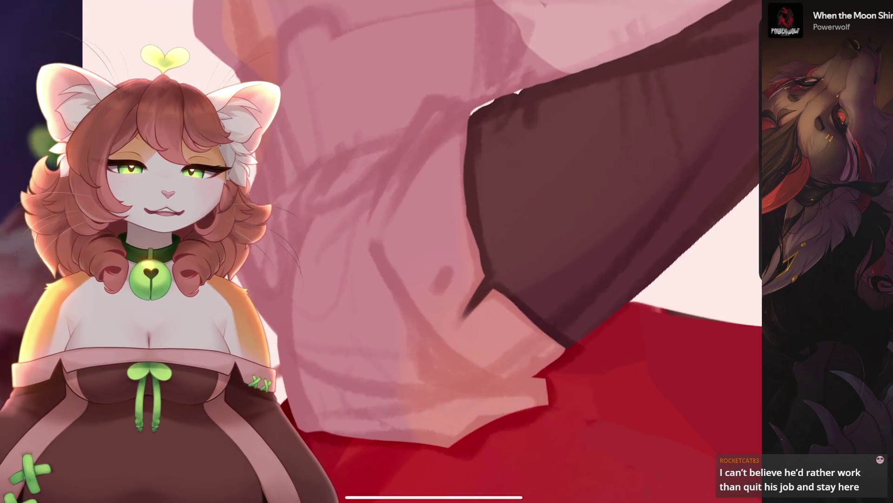
scroll(477, 157, "up", 3)
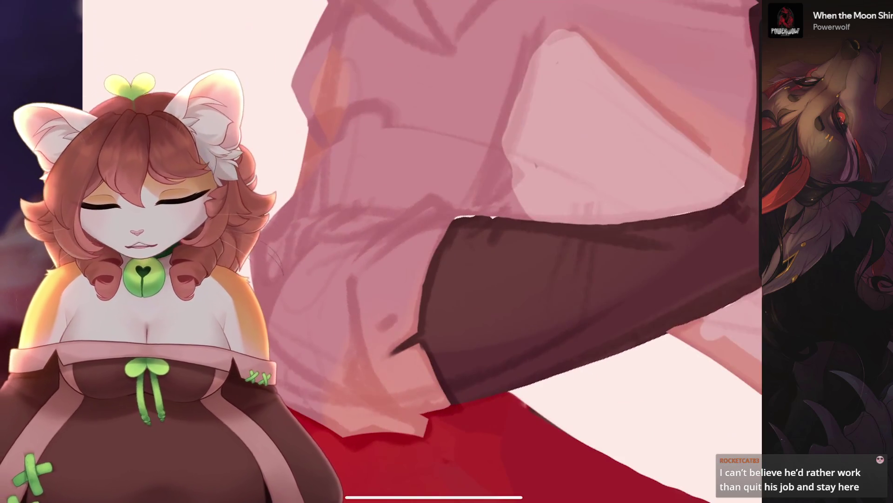
key("ctrl+z")
scroll(456, 238, "down", 3)
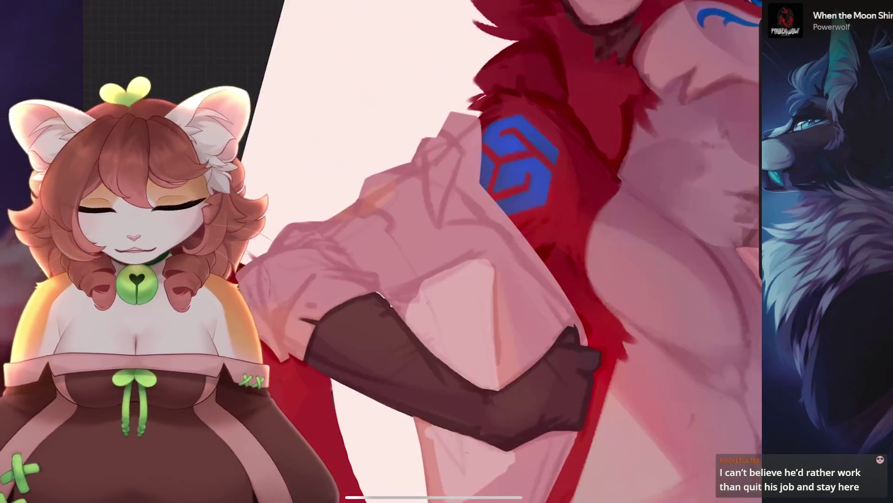
scroll(422, 252, "up", 4)
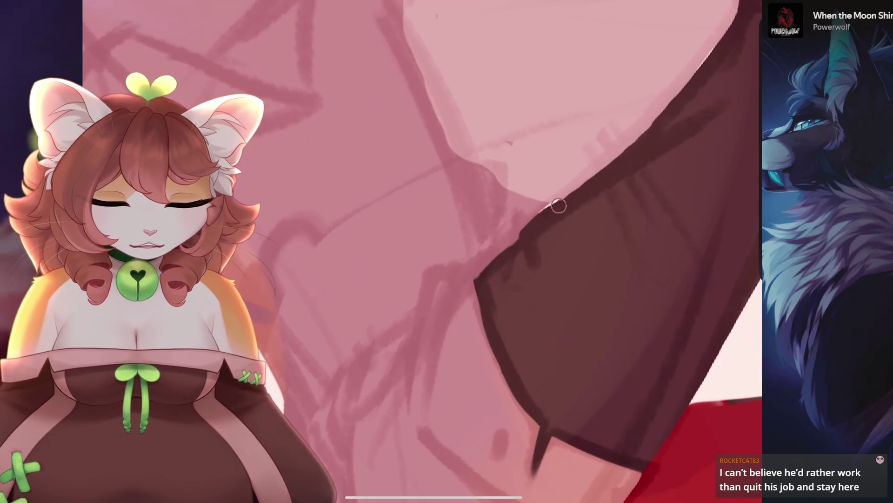
key("ctrl+z")
scroll(422, 251, "down", 4)
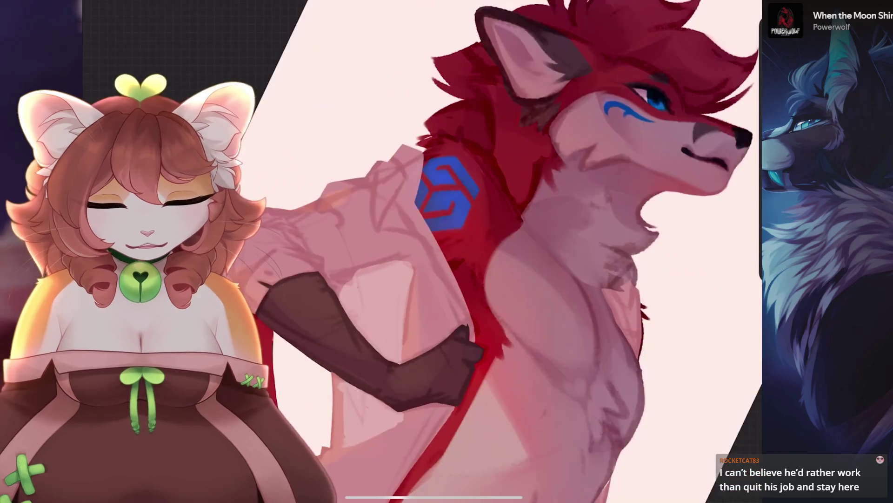
key("ctrl+z")
scroll(422, 251, "down", 5)
scroll(422, 251, "up", 1)
Reopen Layer 59's options and shrink the brush to 10%.
key("l")
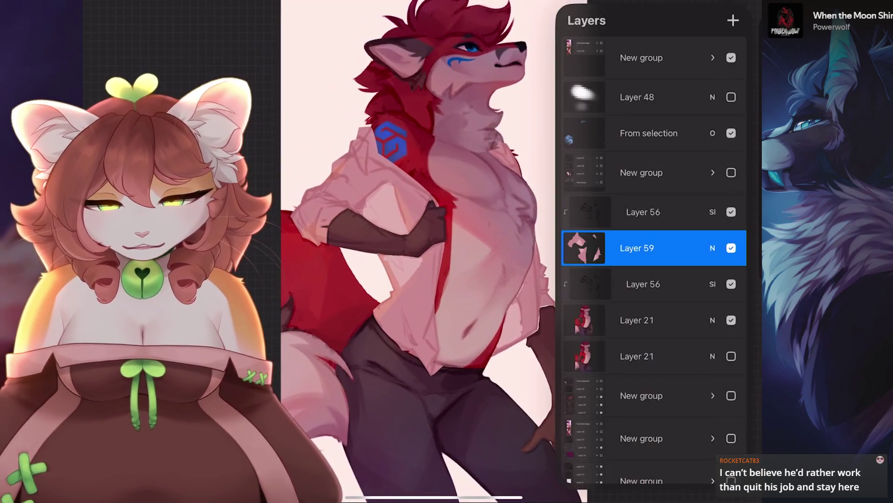
left_click(637, 247)
key("l")
scroll(422, 251, "up", 5)
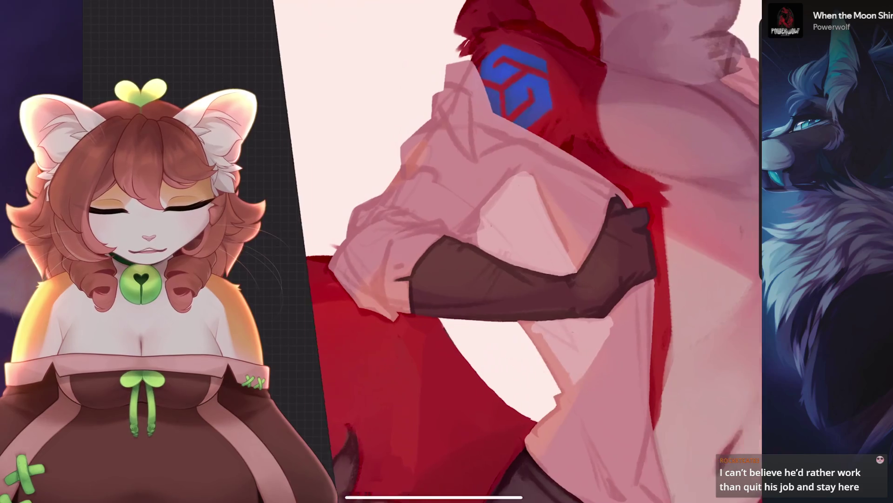
key("bracketleft")
scroll(512, 251, "down", 2)
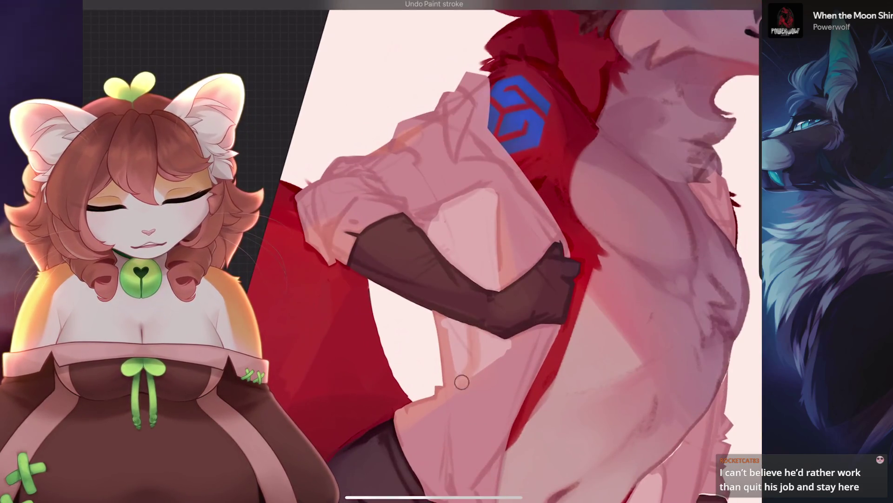
scroll(418, 251, "down", 3)
scroll(419, 251, "up", 3)
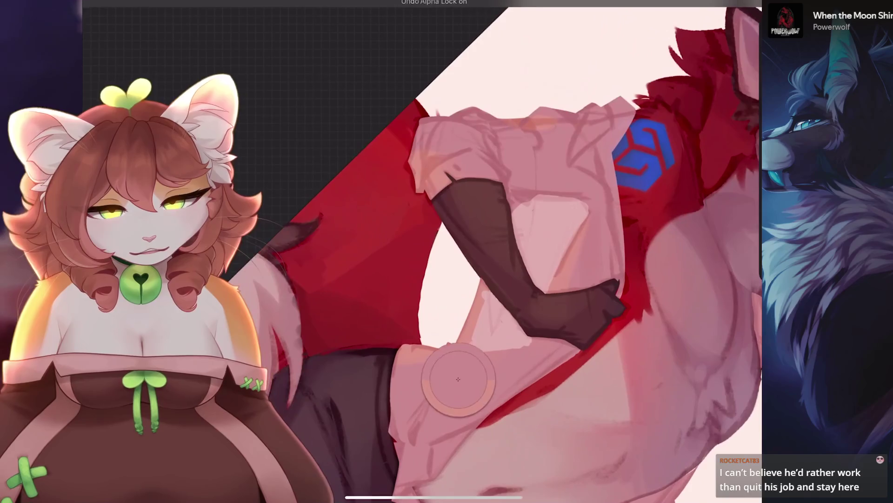
Paint and undo a trial stroke on the shirt over the torso, then sample the torso colour.
left_click_drag(411, 437, 418, 400)
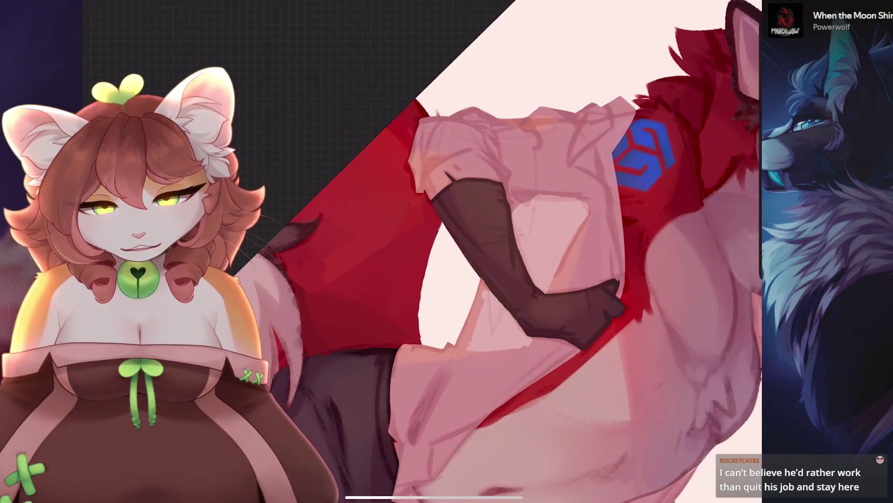
scroll(512, 252, "down", 2)
key("ctrl+z")
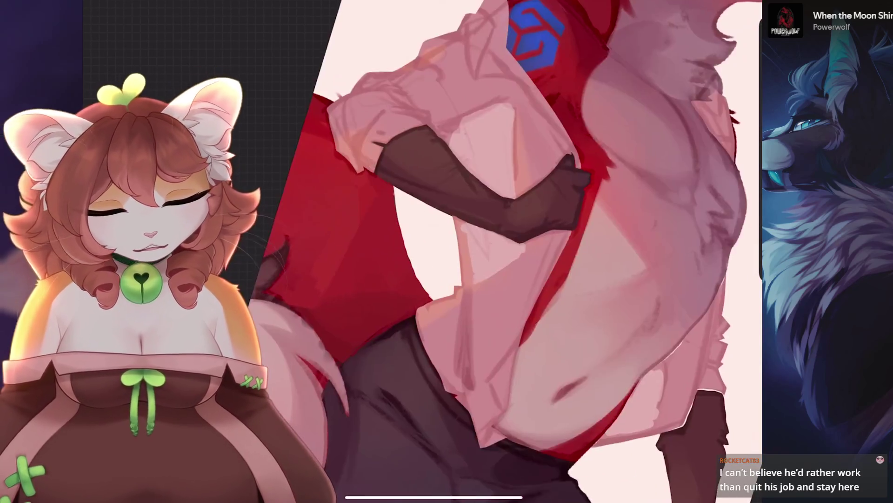
scroll(418, 251, "up", 3)
left_click_drag(406, 316, 406, 316)
key("c")
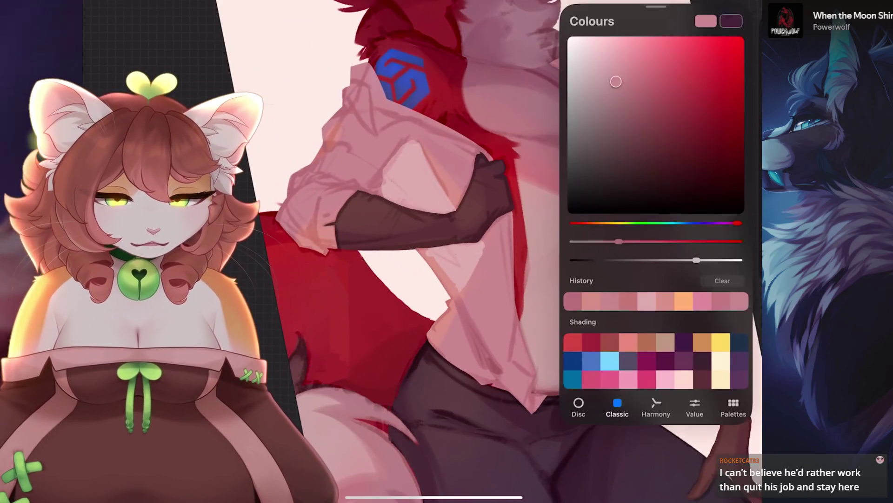
key("c")
Paint and undo more trial strokes on the shirt and torso, raising the brush size to 30%.
scroll(465, 251, "up", 2)
left_click_drag(484, 279, 466, 382)
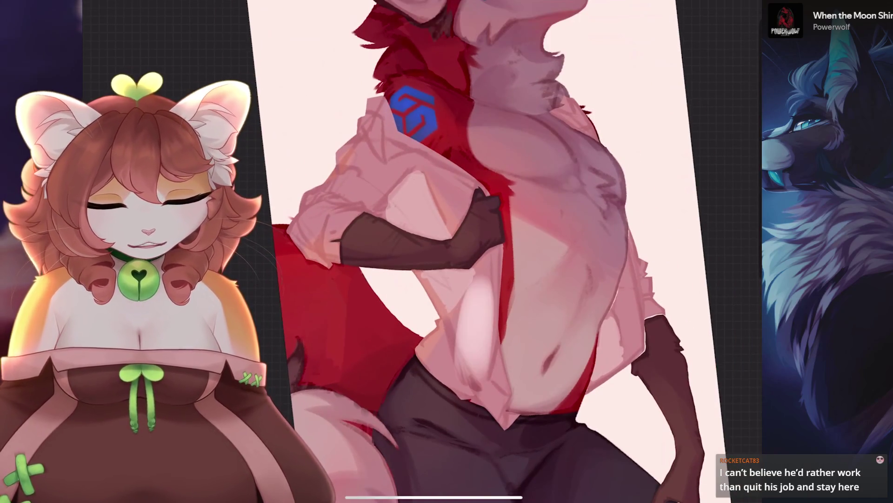
key("ctrl+z")
left_click_drag(526, 223, 526, 391)
key("ctrl+z")
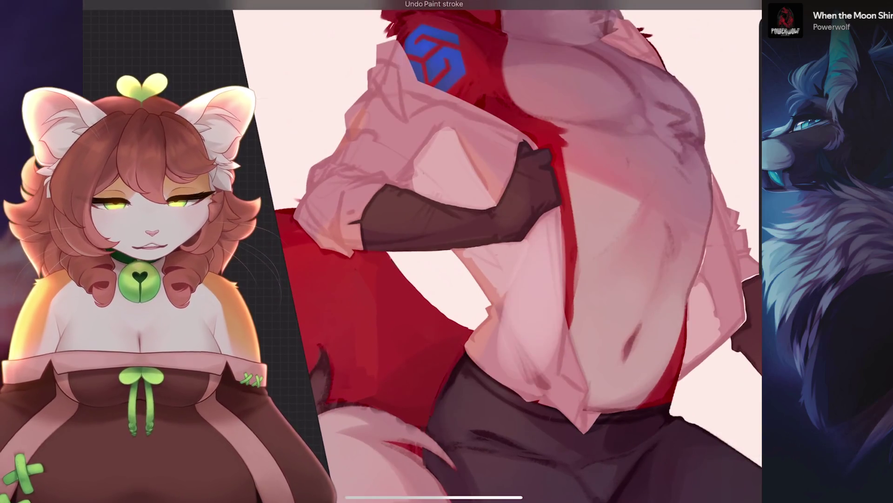
key("bracketright")
scroll(465, 251, "down", 2)
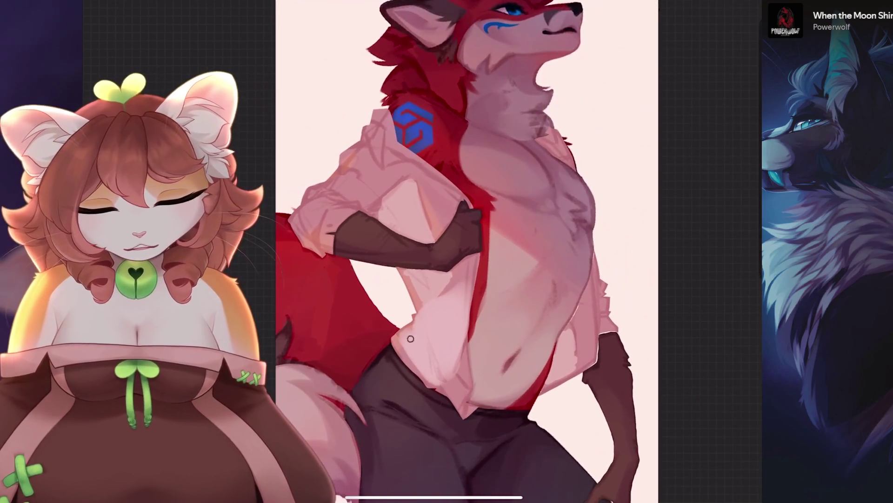
key("ctrl+z")
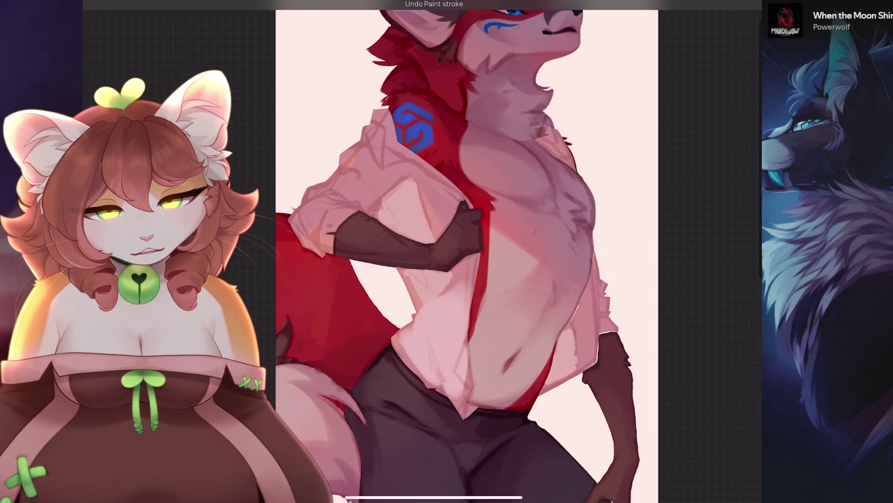
Check Layer 59's options, then bring up the Airbrushing set in the Brush Library.
left_click(733, 5)
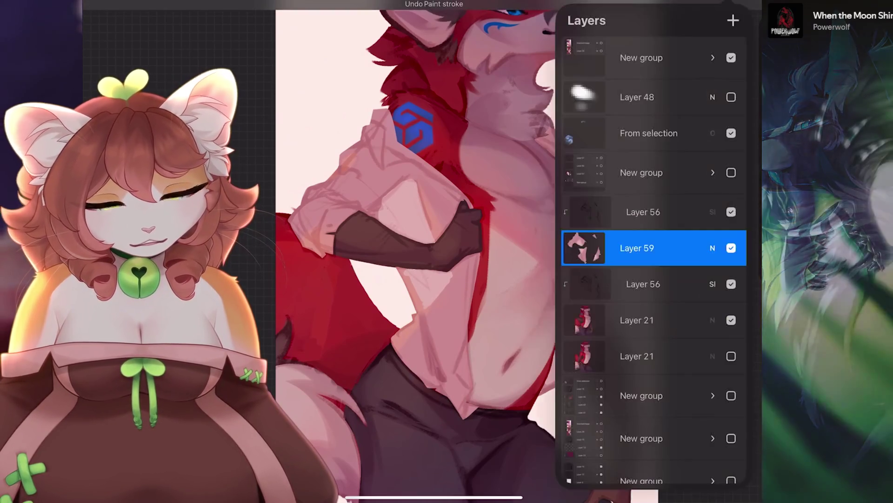
left_click(637, 248)
left_click(637, 248)
key("b")
scroll(559, 261, "down", 2)
left_click(566, 382)
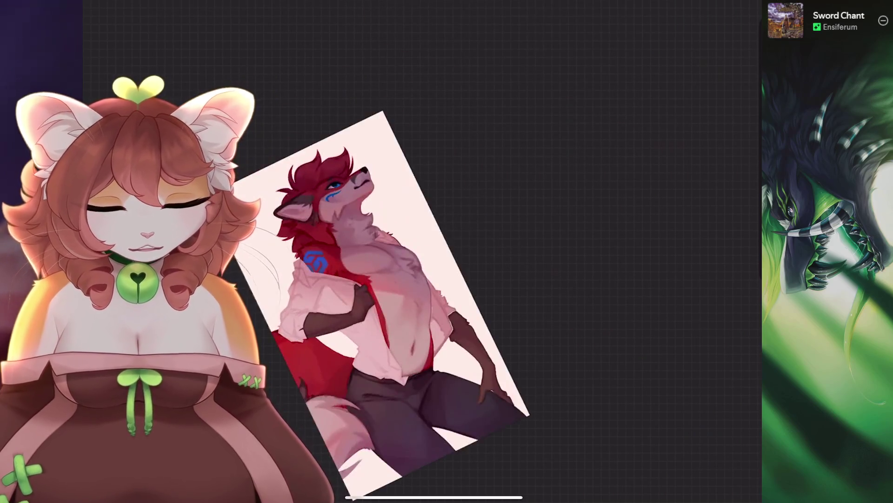
Browse the Sketching brushes and pick the Charcoal Blend smudge brush.
key("b")
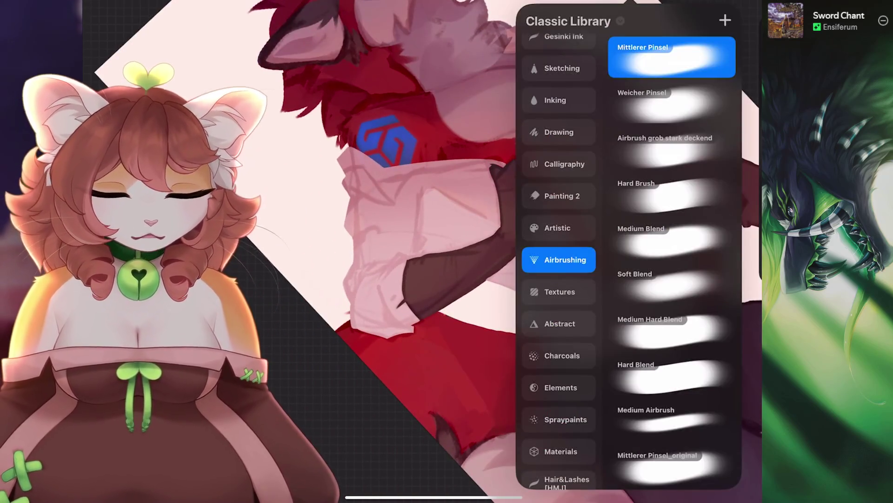
scroll(558, 261, "up", 3)
left_click(558, 151)
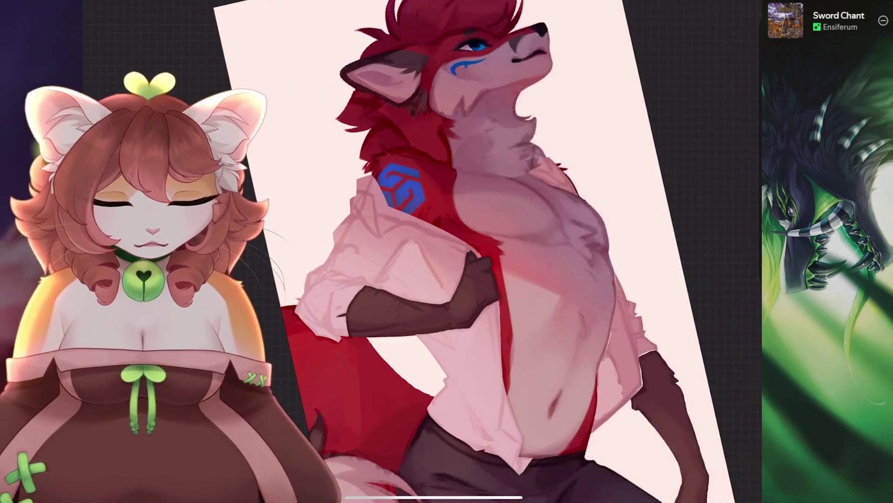
key("b")
scroll(558, 260, "down", 2)
left_click(558, 176)
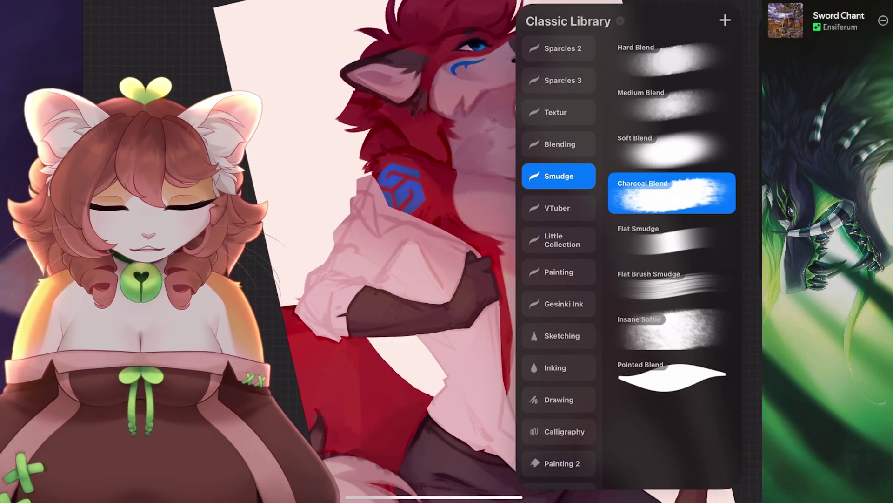
key("b")
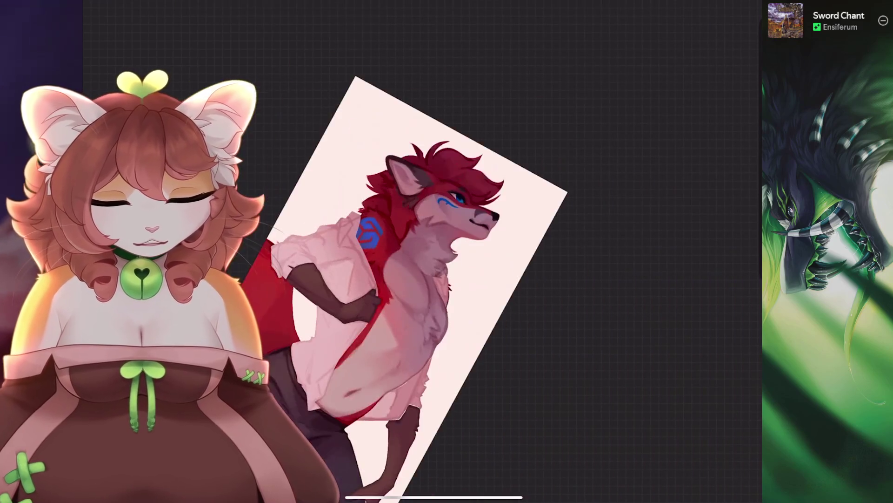
key("c")
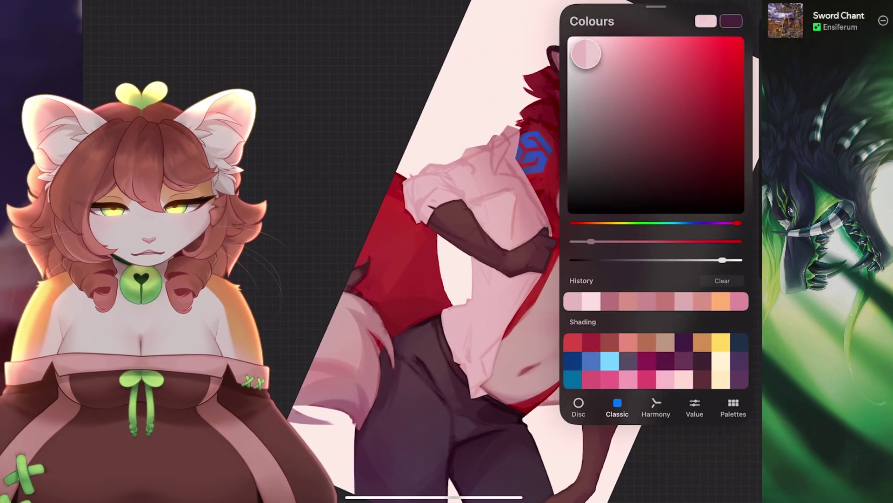
key("c")
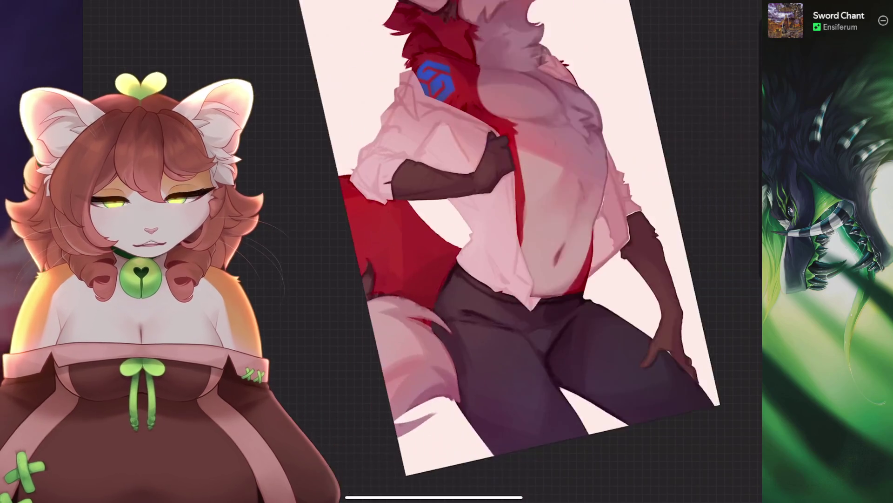
Try the VTuber Painting Brush, then settle on Little Collection's Fine Liner 1, undoing a trial stroke.
key("b")
scroll(558, 260, "up", 5)
key("ctrl+z")
scroll(559, 261, "down", 5)
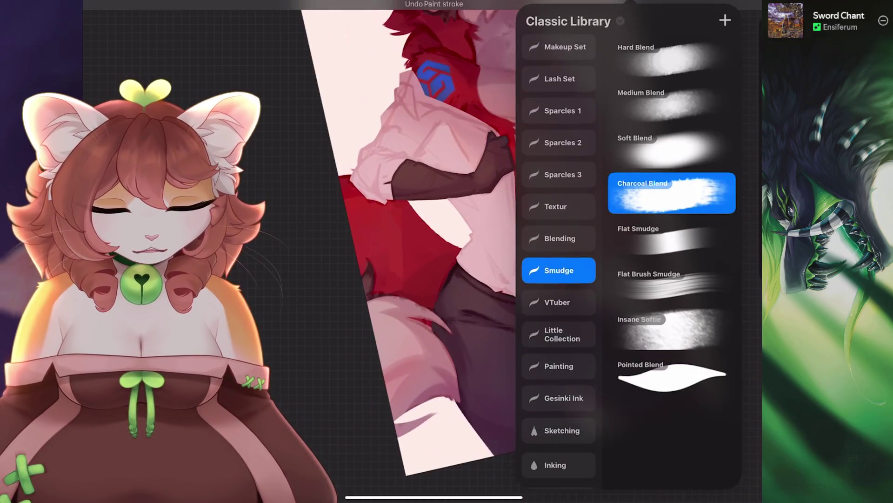
left_click(558, 217)
left_click(672, 325)
left_click(559, 249)
left_click(672, 44)
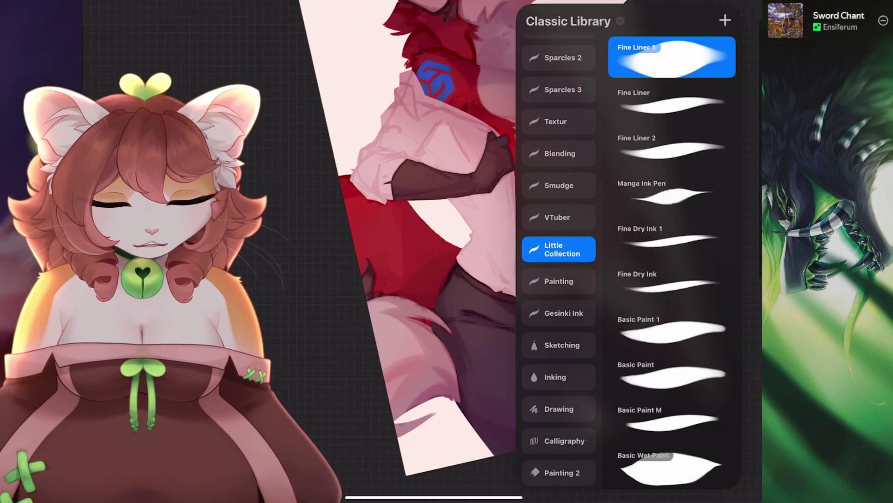
key("ctrl+z")
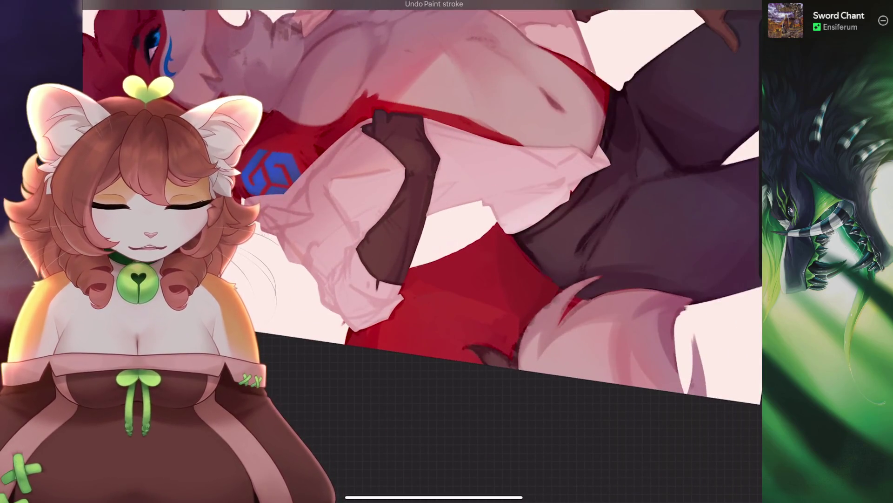
Undo two more trial strokes, turning the canvas upright to show the whole wolf.
left_click_drag(418, 209, 442, 223)
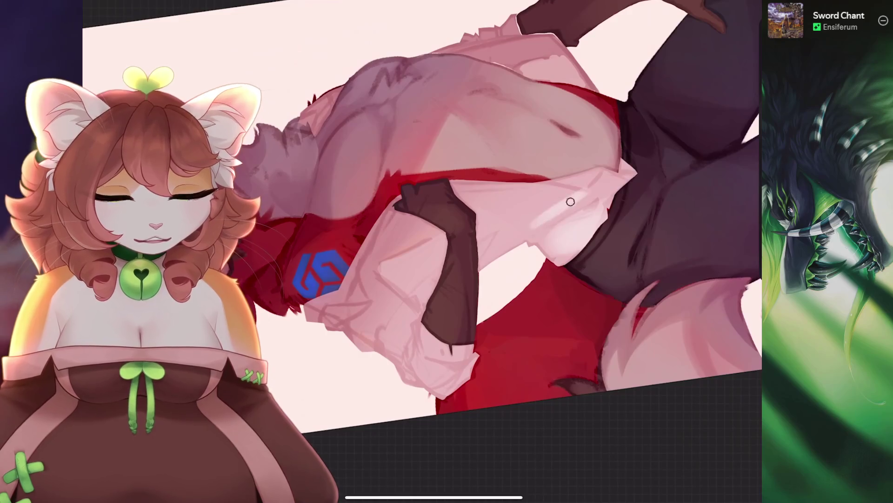
key("ctrl+z")
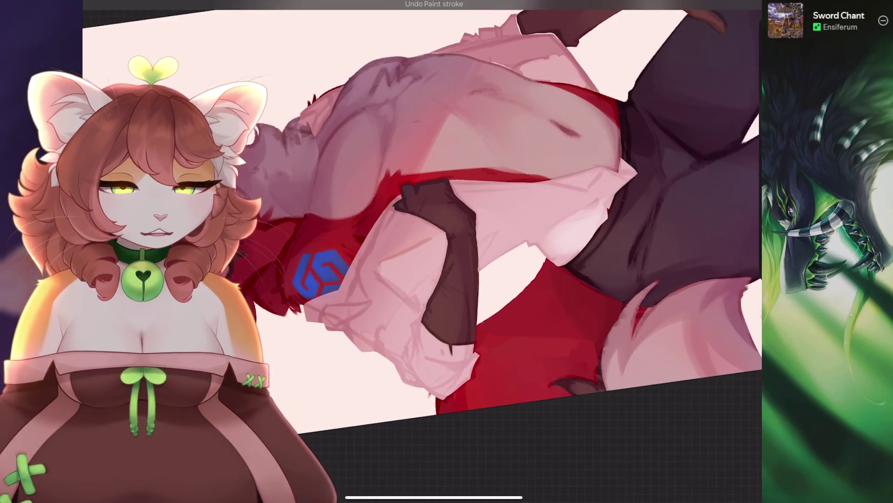
mouse_move(540, 208)
left_mouse_down()
mouse_move(488, 224)
mouse_move(447, 251)
left_mouse_up()
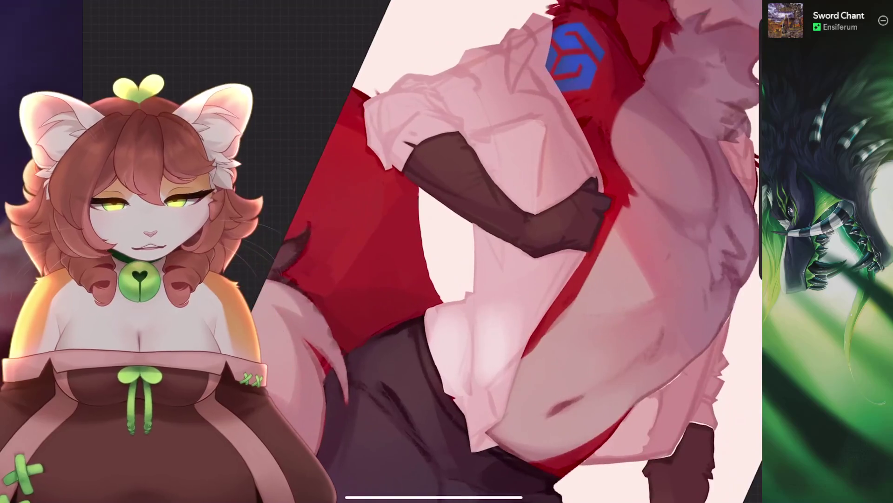
key("ctrl+z")
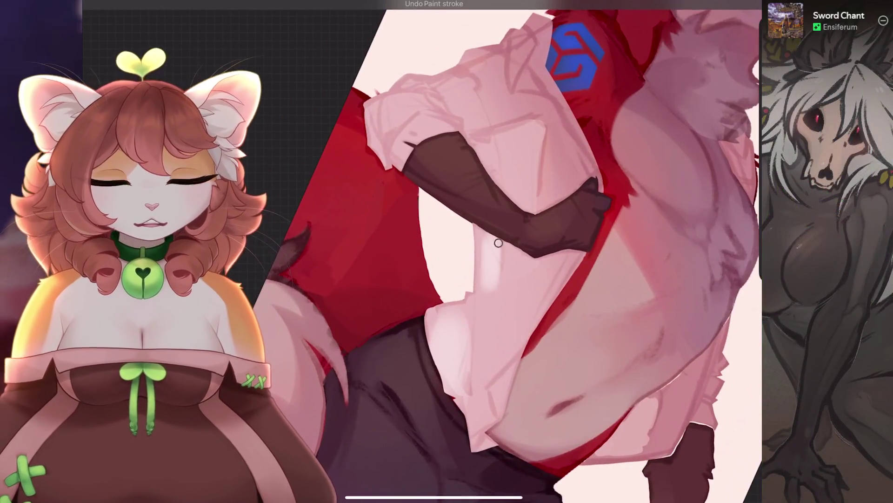
mouse_move(512, 253)
left_mouse_down()
mouse_move(488, 298)
mouse_move(521, 260)
mouse_move(562, 239)
left_mouse_up()
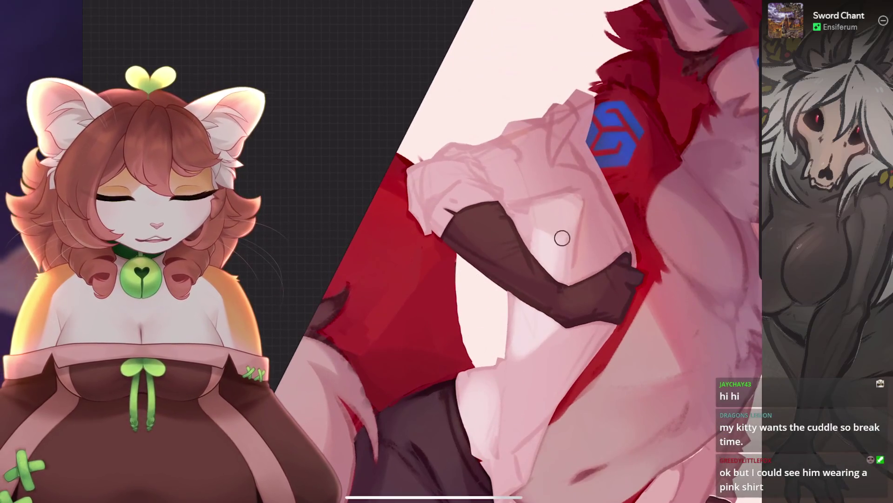
mouse_move(512, 252)
left_mouse_down()
mouse_move(446, 279)
mouse_move(426, 320)
mouse_move(489, 233)
left_mouse_up()
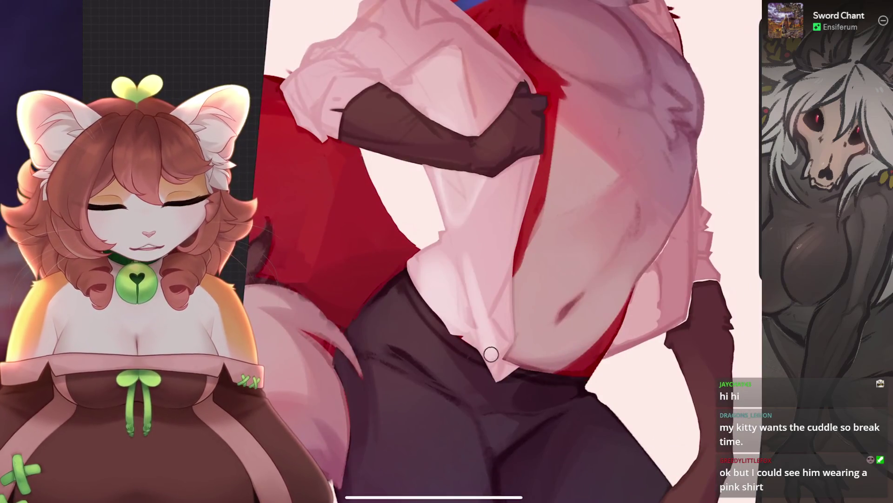
mouse_move(470, 278)
left_mouse_down()
mouse_move(473, 297)
mouse_move(447, 270)
mouse_move(511, 233)
left_mouse_up()
Eyedrop colours from the torso and belly, zooming in on the arm and belly.
left_click(473, 298)
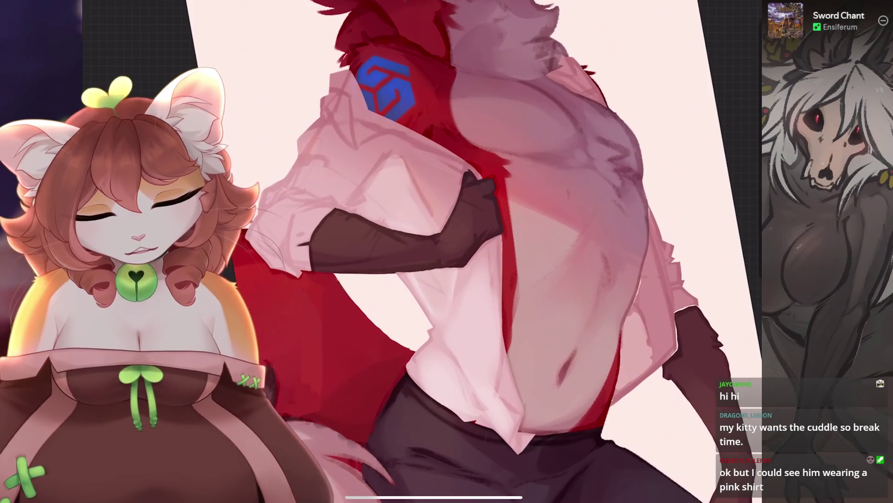
left_click_drag(446, 280, 488, 233)
left_click(462, 405)
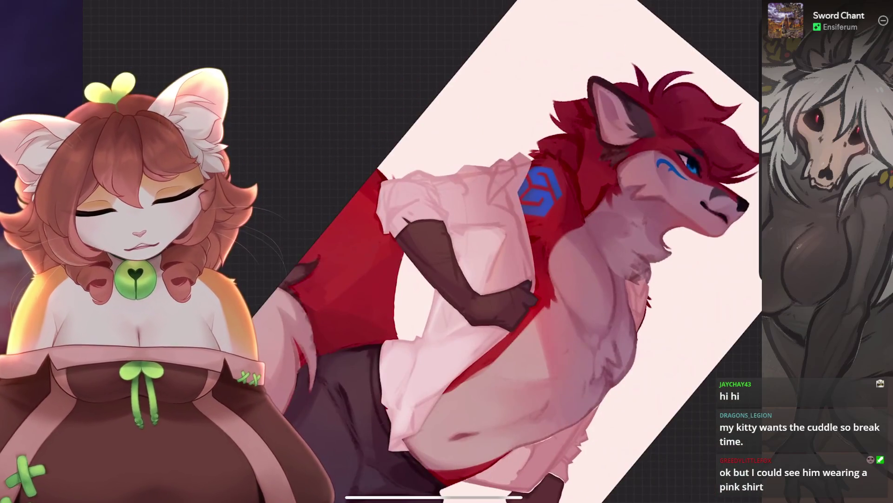
left_click_drag(446, 279, 416, 344)
left_click(542, 257)
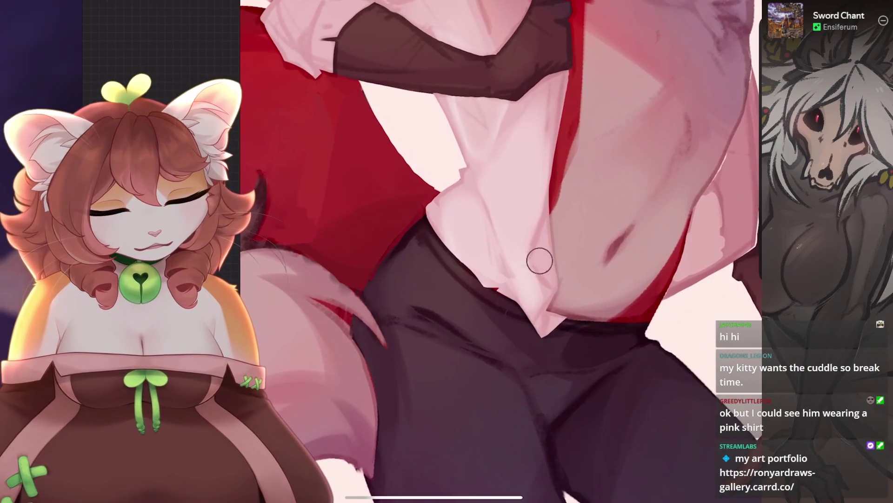
left_click_drag(465, 279, 419, 303)
left_click_drag(466, 279, 511, 209)
left_click_drag(466, 279, 428, 298)
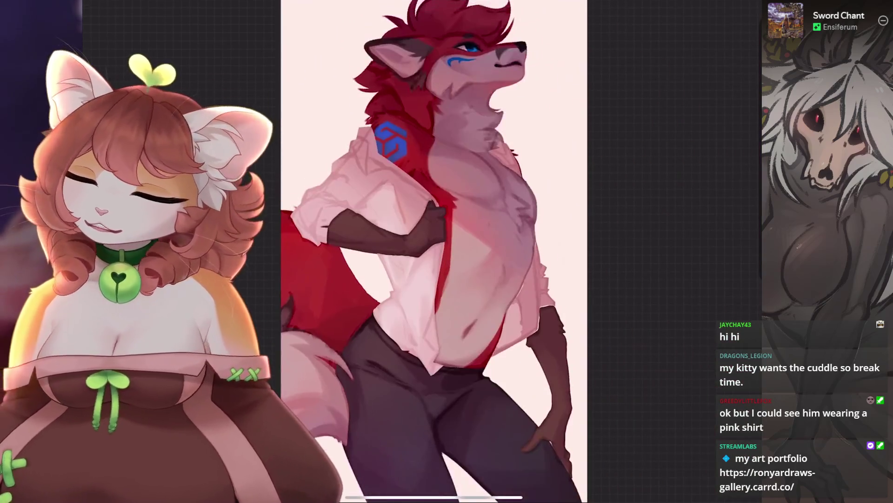
left_click_drag(433, 251, 461, 261)
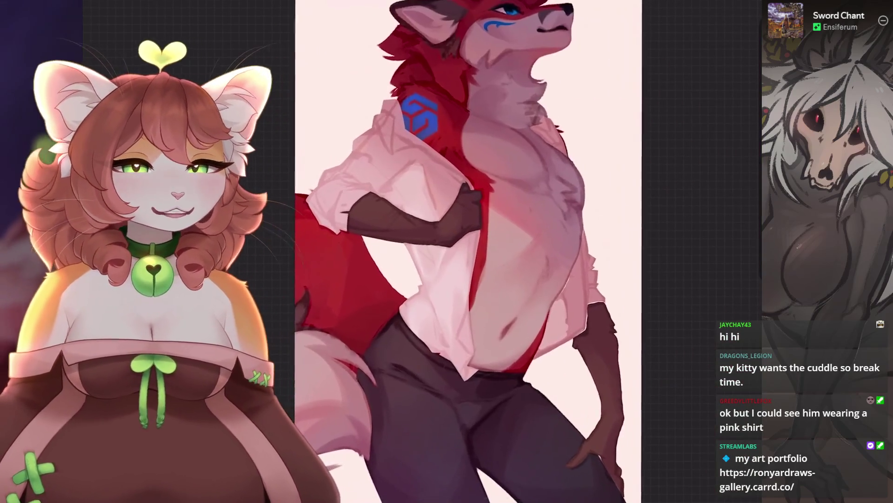
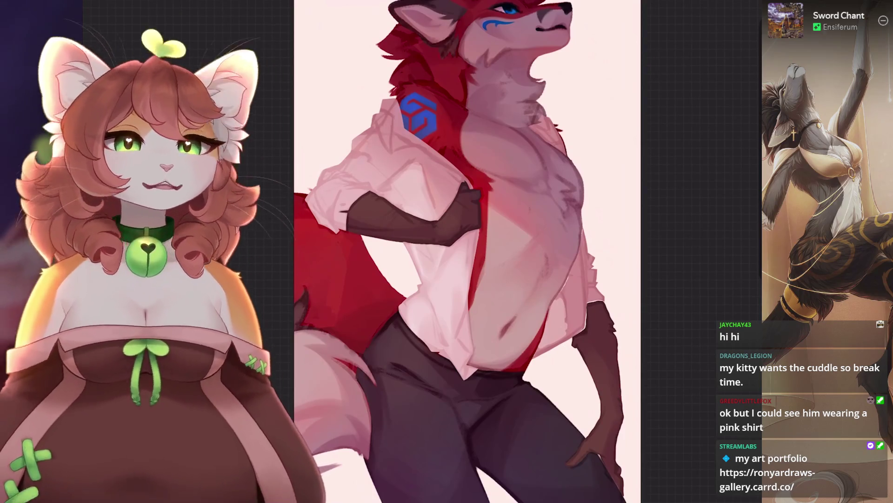
Brush a fold stroke up the shirt front, undoing the stray dark and arm-side strokes.
scroll(431, 448, "up", 1)
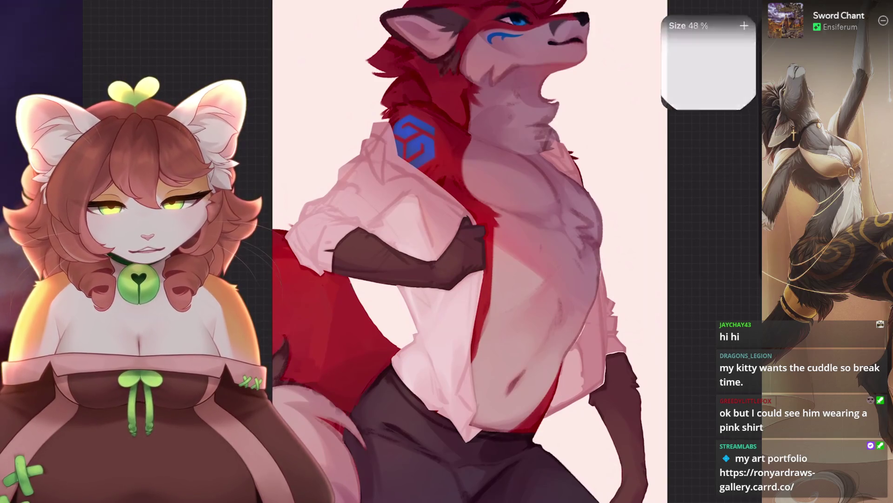
key("ctrl+z")
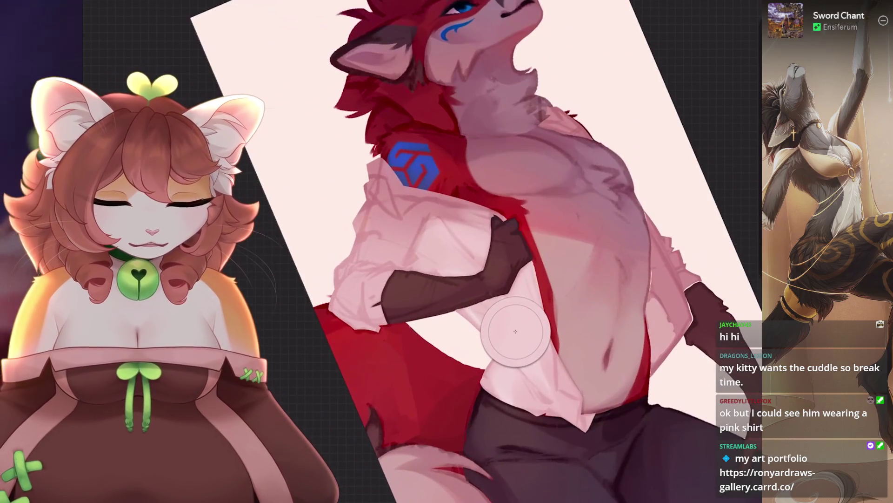
left_click_drag(535, 365, 535, 267)
key("ctrl+z")
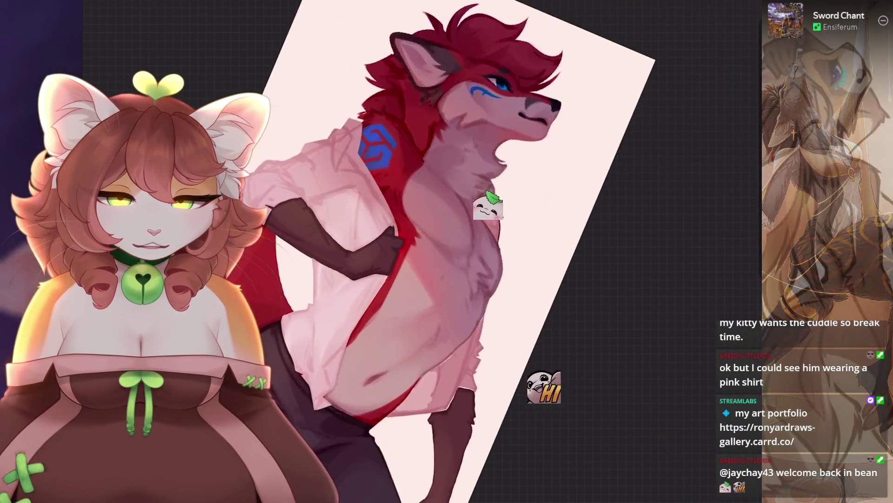
key("ctrl+z")
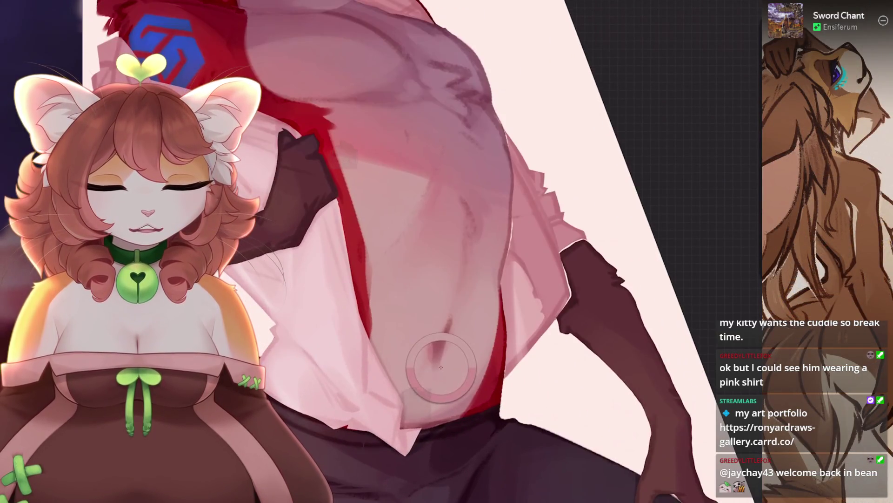
key("ctrl+z")
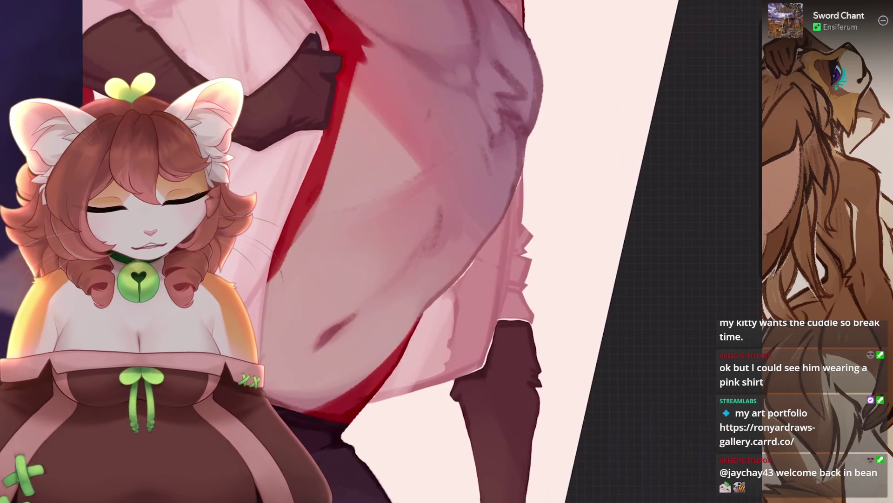
key("ctrl+z")
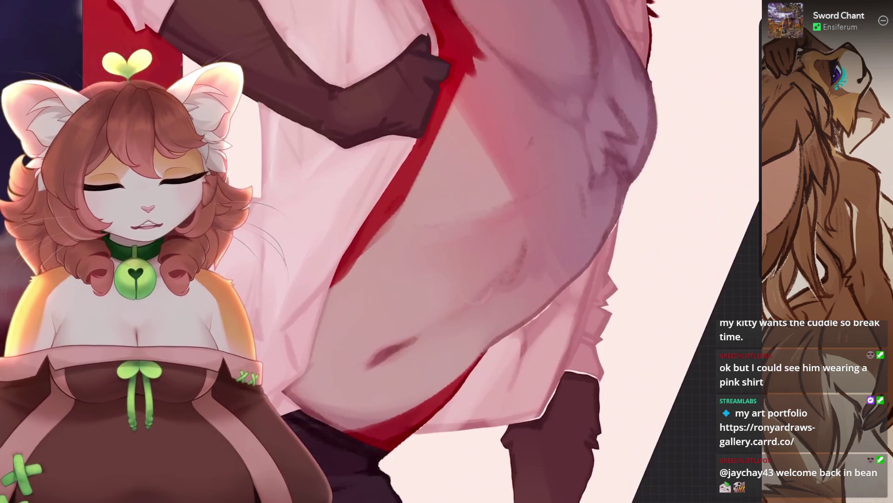
key("ctrl+z")
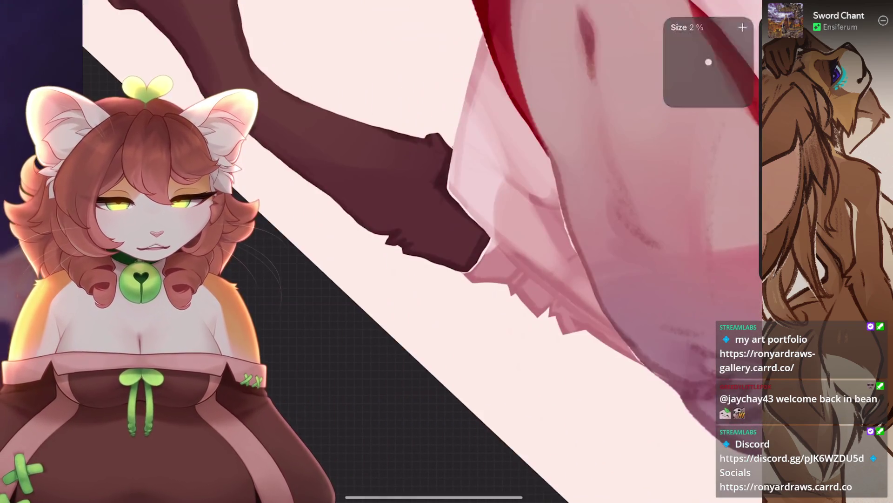
Select Layer 59 in the layer list and touch up the shirt hem on it.
left_click(726, 2)
left_click(584, 247)
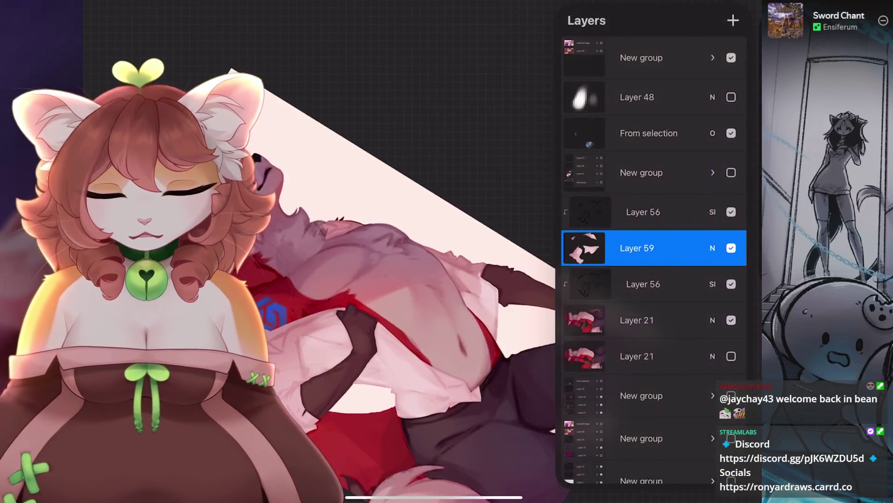
left_click(638, 247)
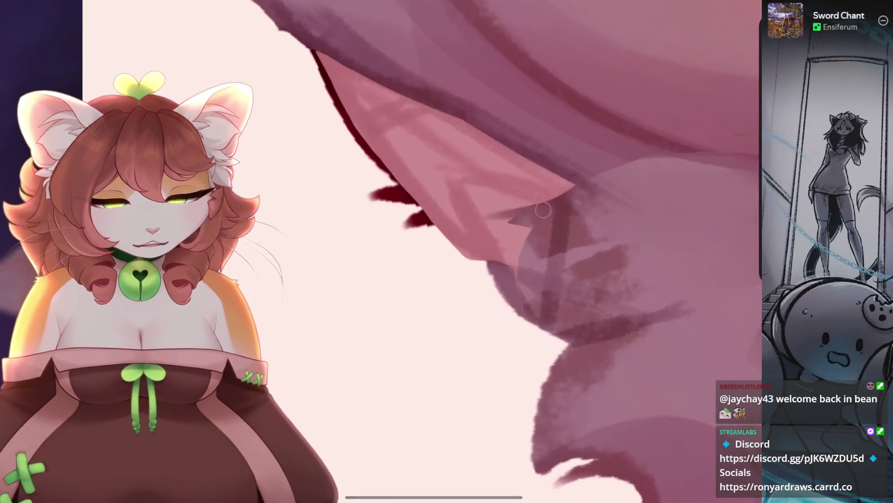
Undo the last erase along the hem and fit the canvas to the view.
key("ctrl+z")
key("ctrl+z")
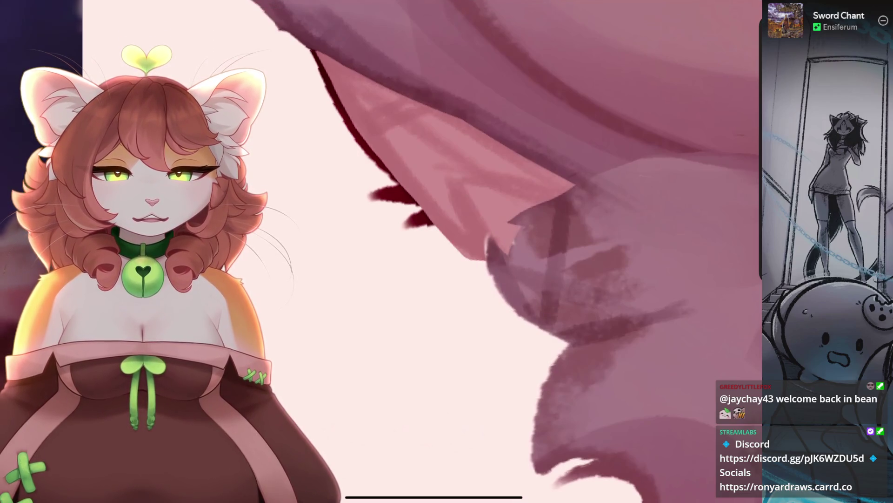
scroll(419, 251, "down", 5)
scroll(433, 251, "up", 3)
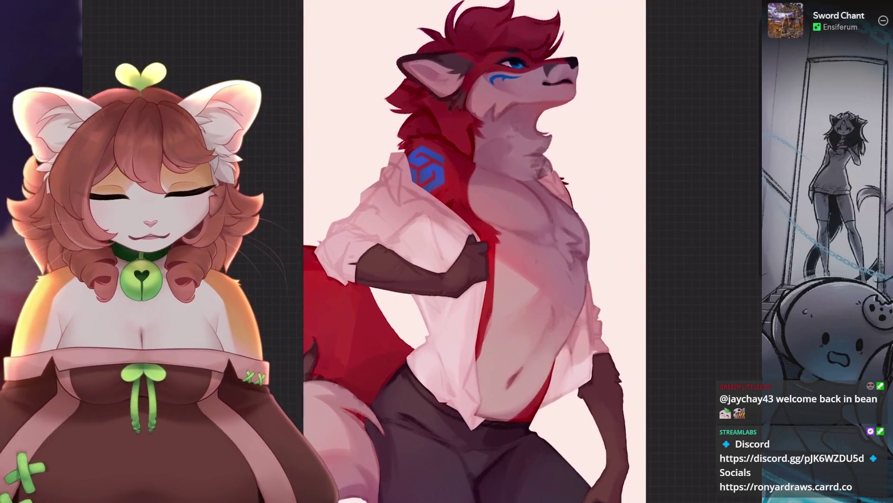
scroll(433, 252, "down", 3)
Toggle Layer 59, open its options, and paint sleeve creases, undoing one stroke.
scroll(446, 252, "up", 4)
left_click(731, 248)
left_click(731, 248)
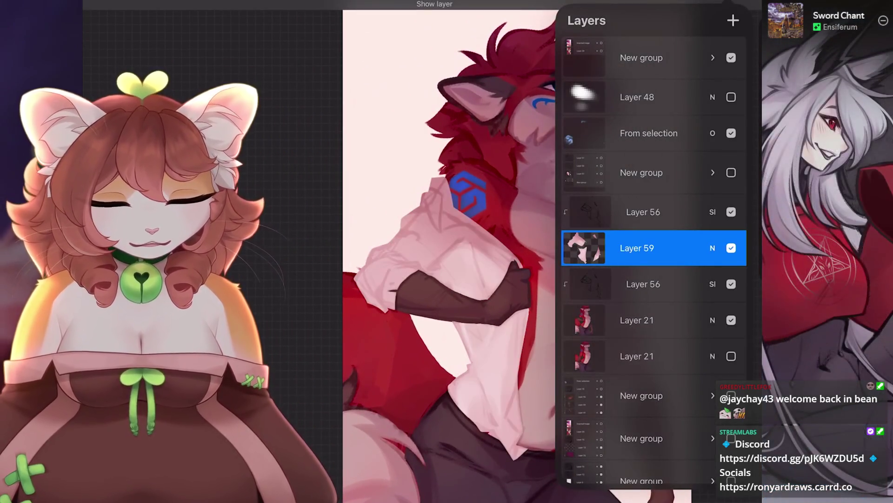
left_click(637, 248)
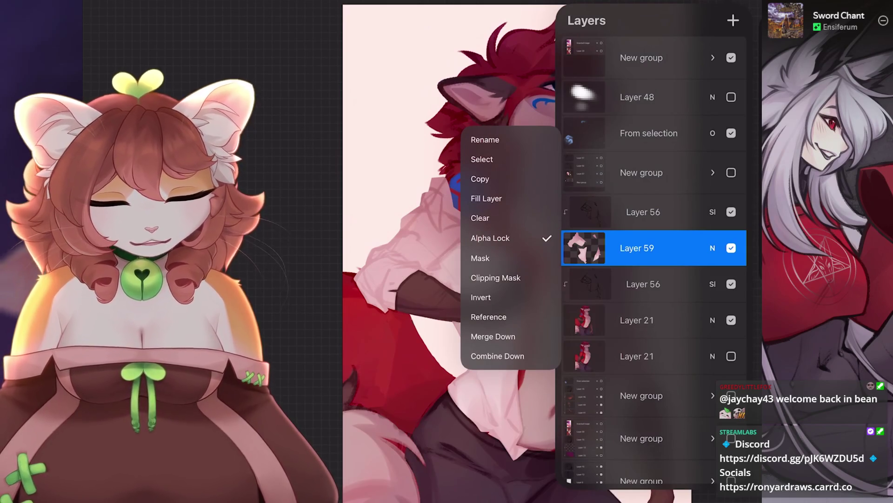
scroll(447, 251, "up", 3)
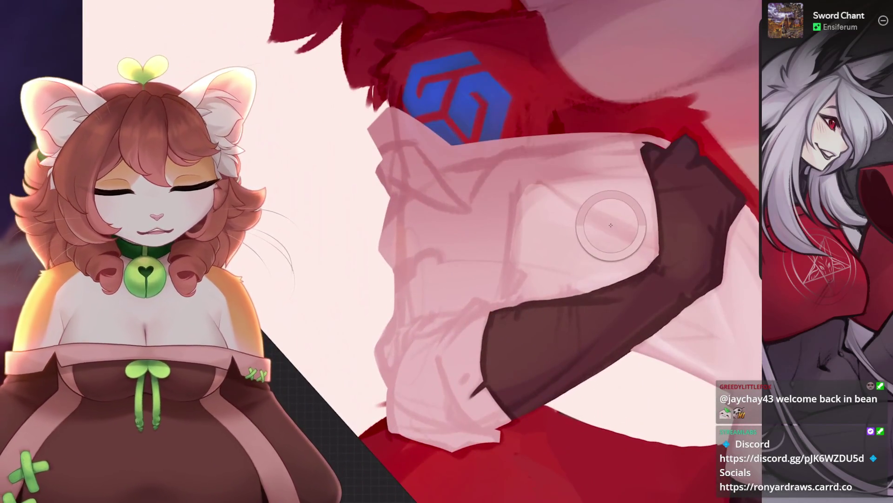
key("ctrl+z")
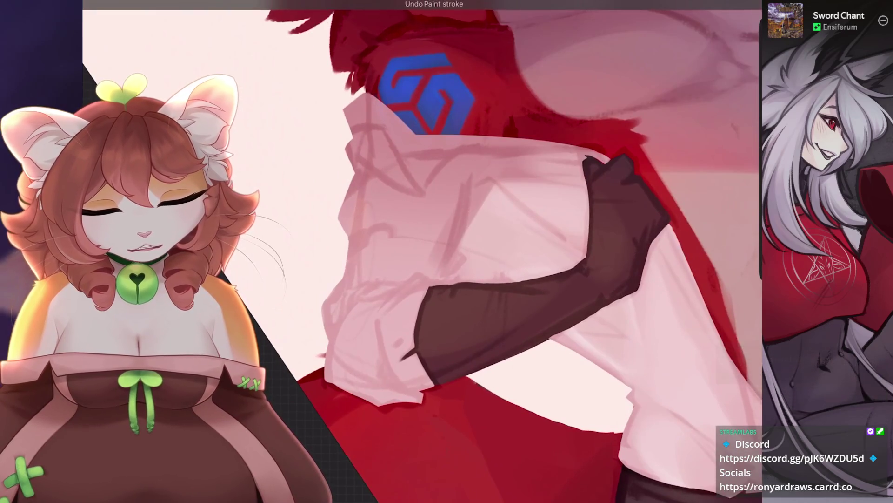
Flick Layer 59 off and on to compare, leaving it visible.
key("l")
left_click(729, 2)
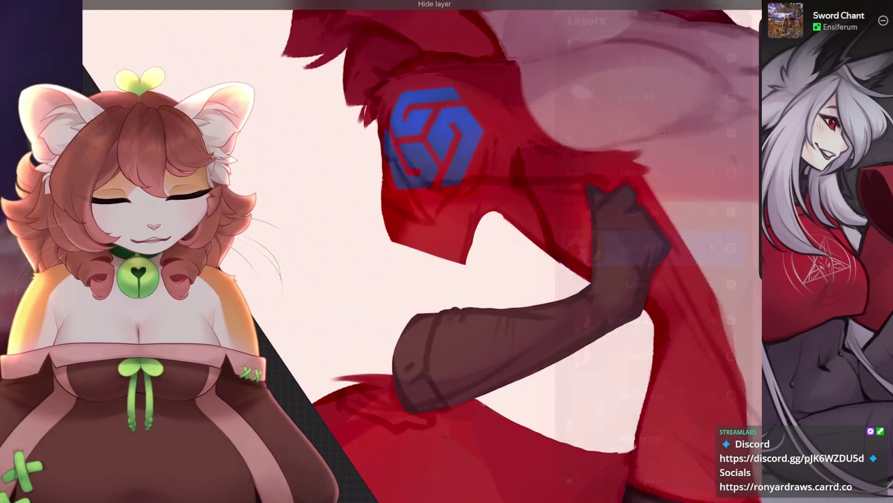
left_click(729, 3)
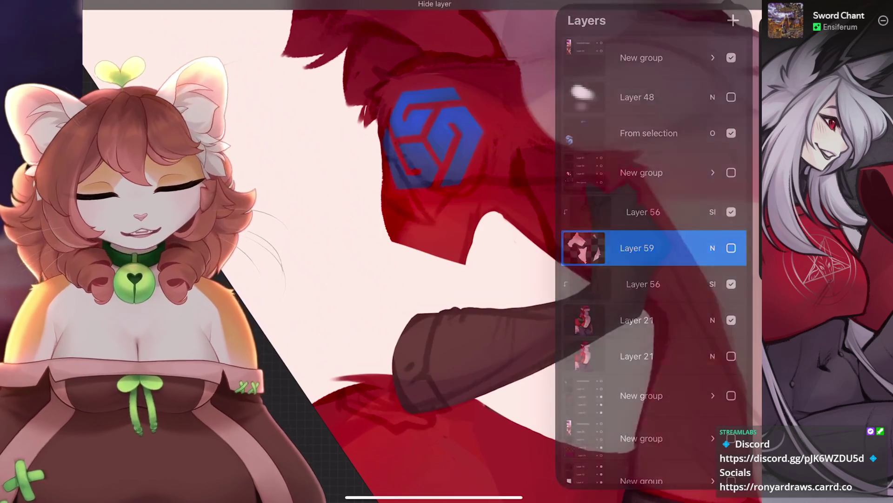
left_click(729, 2)
left_click(728, 3)
left_click(728, 3)
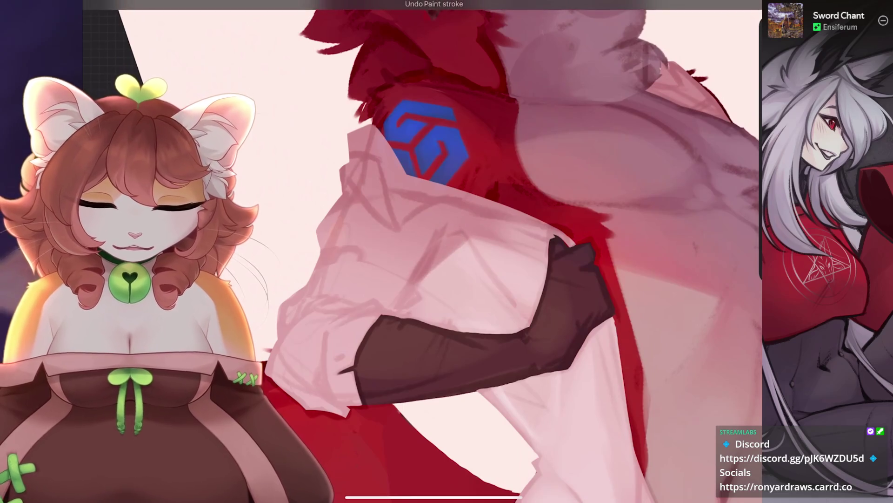
Paint fold strokes where the dark forearm tucks under the sleeve, undoing three bad strokes.
scroll(422, 251, "down", 3)
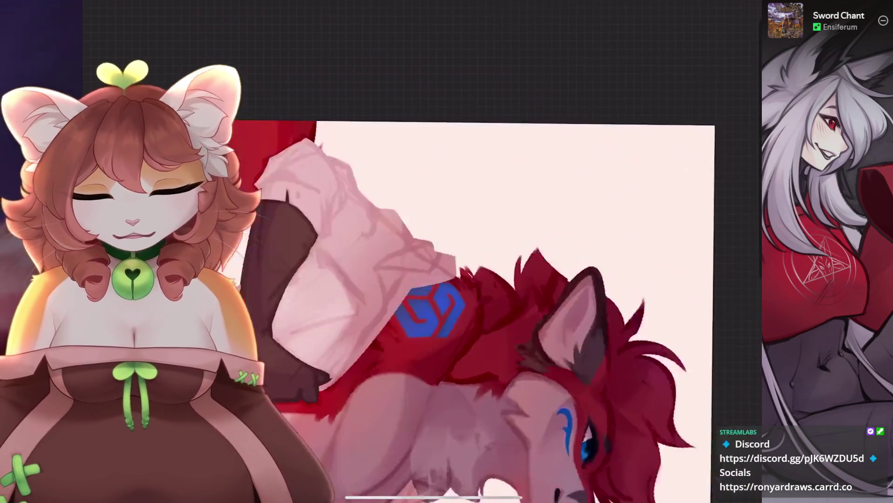
key("ctrl+z")
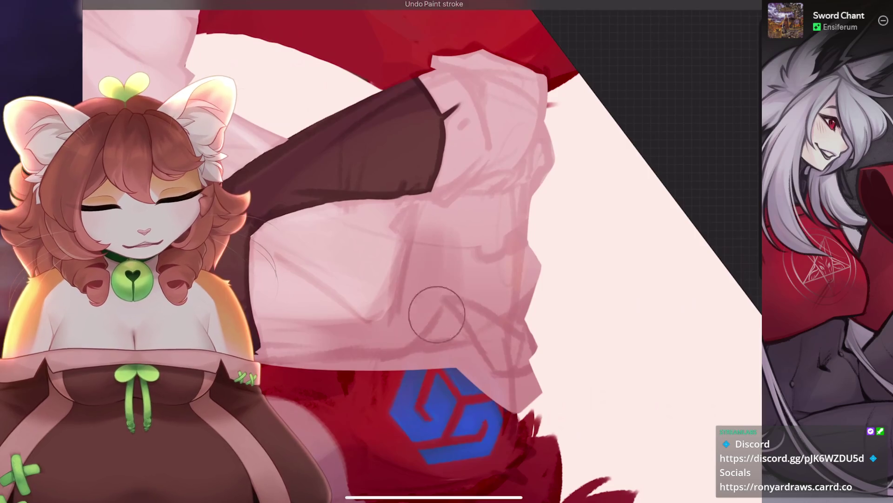
scroll(444, 255, "up", 2)
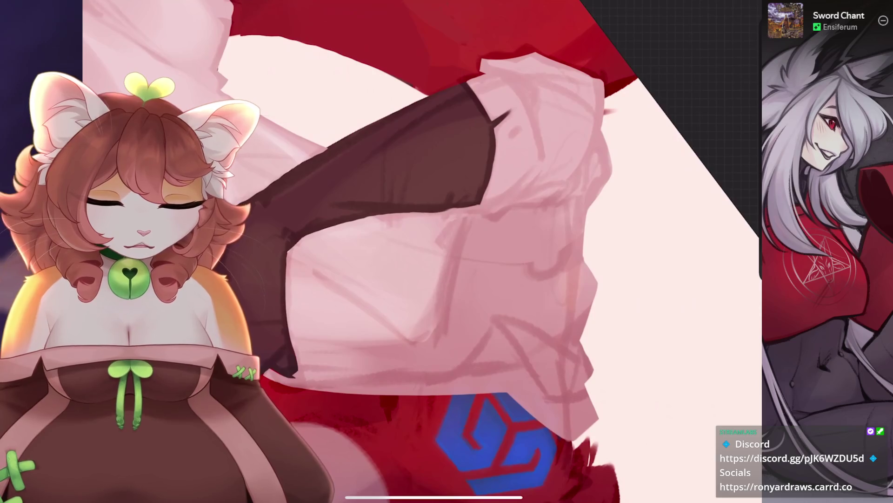
scroll(422, 251, "down", 3)
scroll(422, 252, "up", 3)
key("ctrl+z")
scroll(422, 251, "down", 2)
key("ctrl+z")
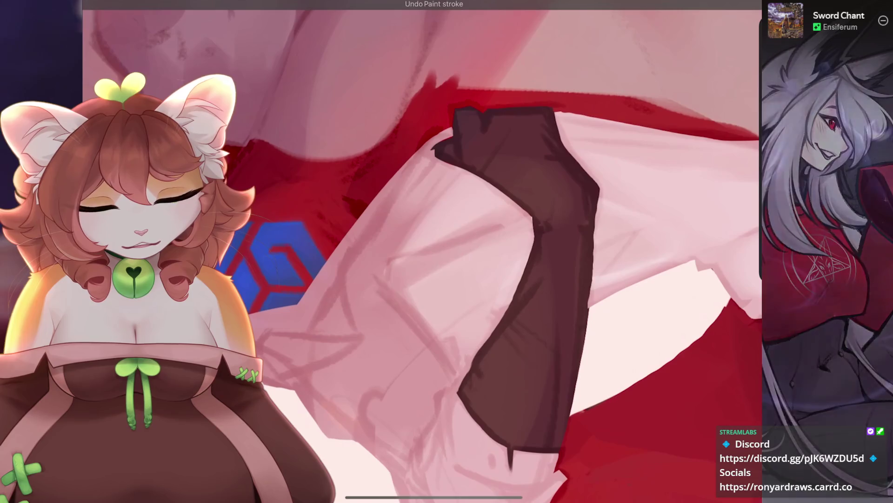
scroll(422, 252, "down", 5)
scroll(422, 251, "up", 5)
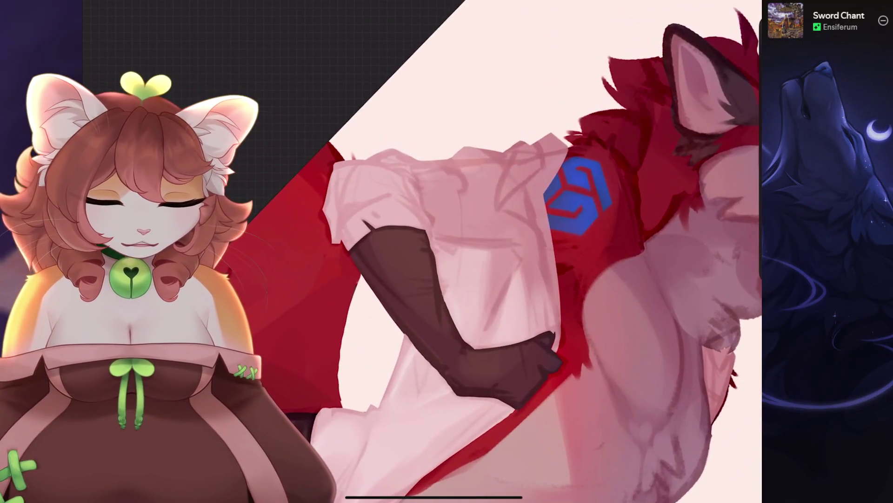
Keep roughing in the sleeve folds while zooming the canvas in and out.
scroll(455, 240, "down", 2)
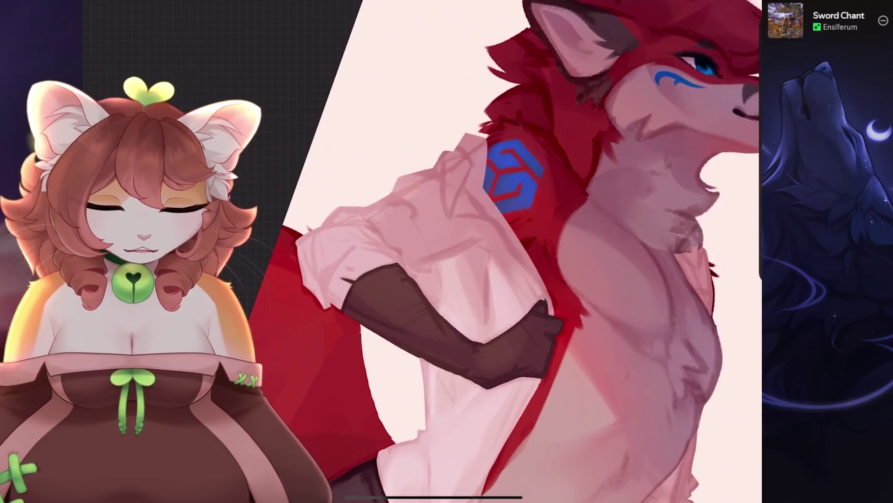
scroll(465, 252, "down", 3)
scroll(465, 251, "up", 3)
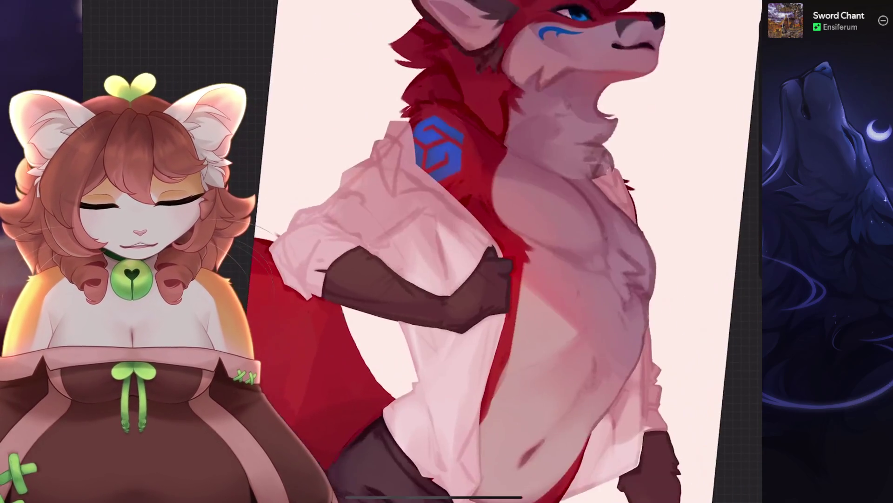
scroll(465, 251, "down", 2)
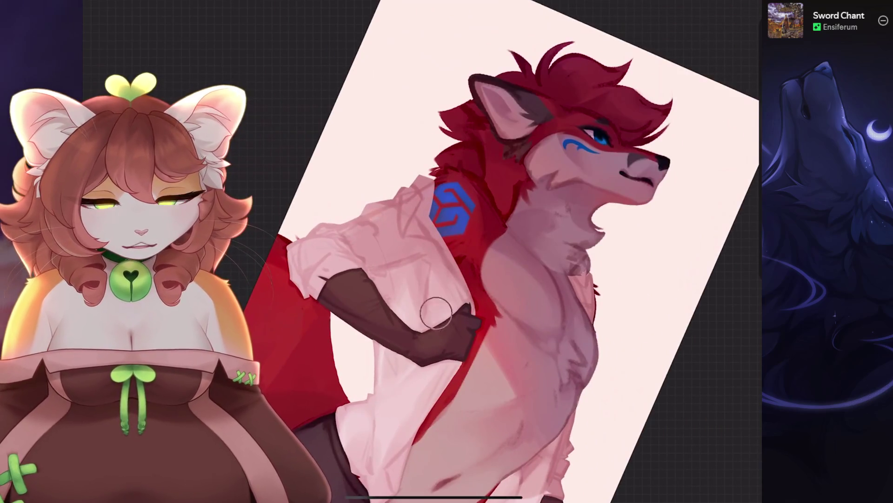
scroll(437, 297, "up", 2)
scroll(466, 251, "up", 3)
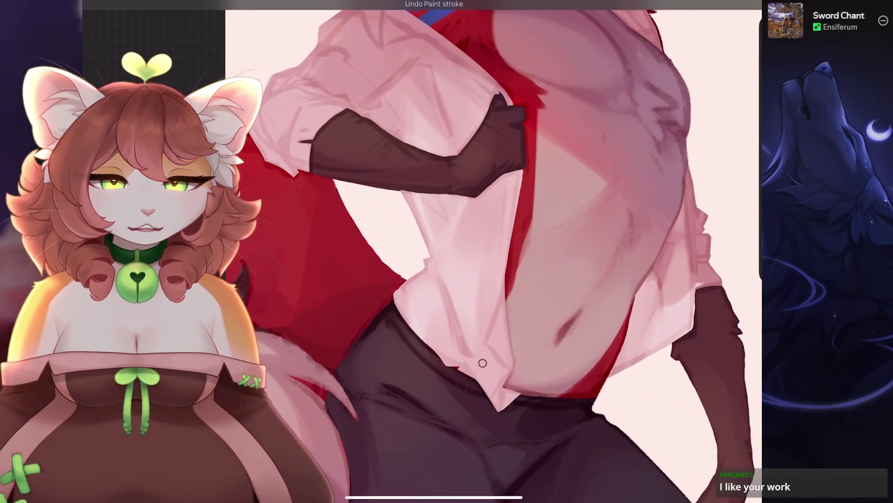
scroll(493, 273, "down", 5)
scroll(465, 251, "up", 5)
scroll(466, 252, "down", 3)
scroll(466, 252, "up", 5)
scroll(484, 379, "up", 3)
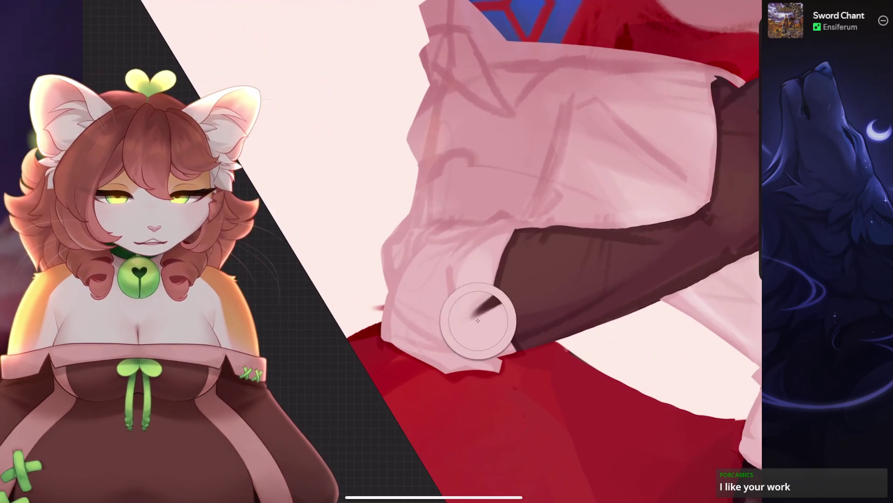
scroll(471, 342, "down", 2)
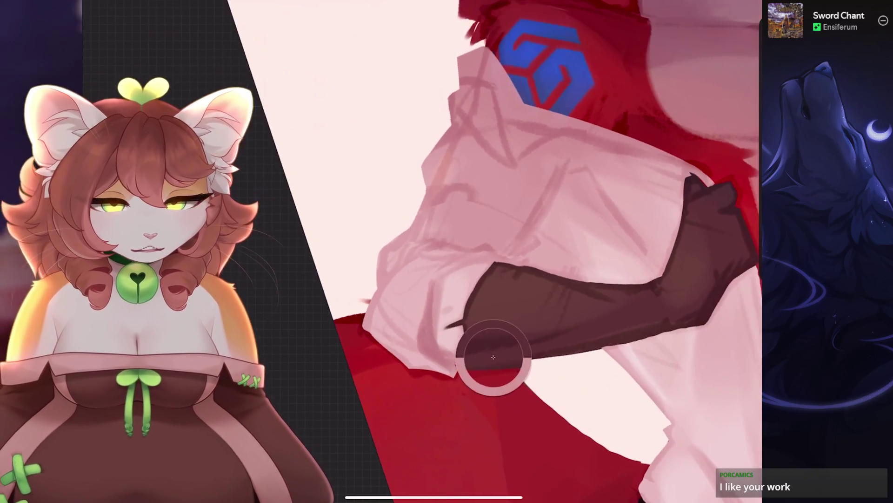
scroll(495, 251, "down", 2)
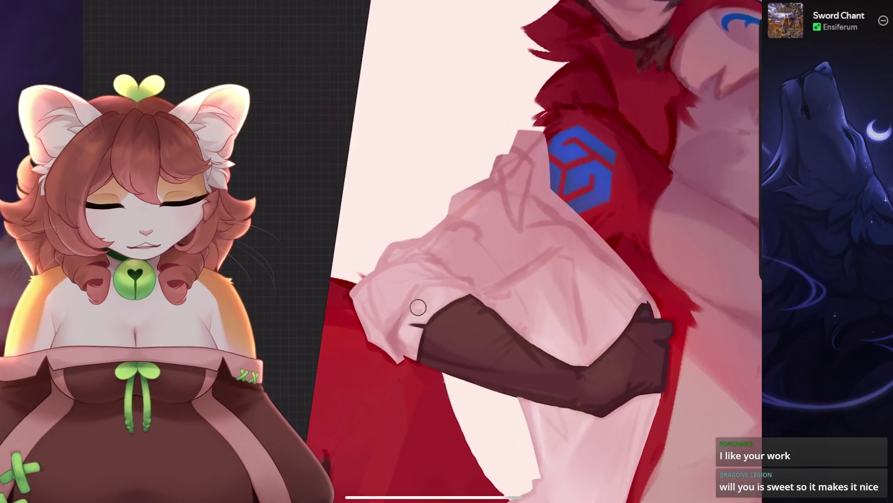
scroll(511, 252, "down", 3)
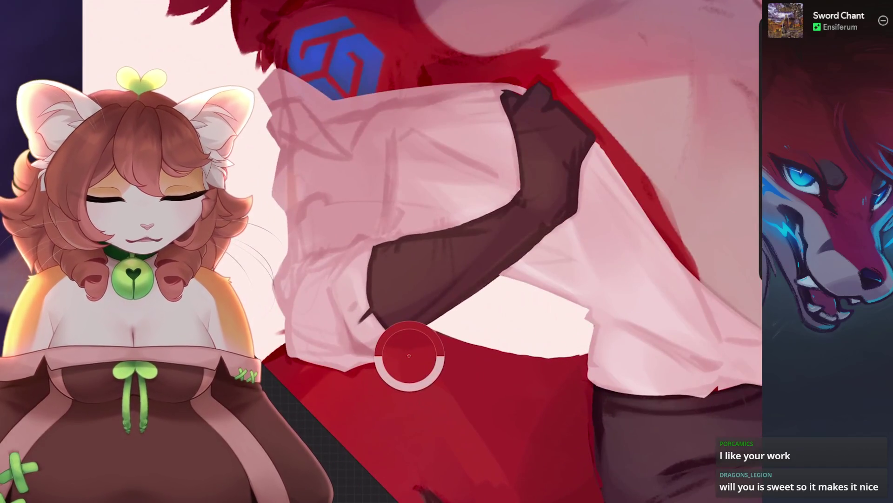
Paint small crease strokes on the sleeve at 4% brush size, undoing two bad ones.
key("ctrl+z")
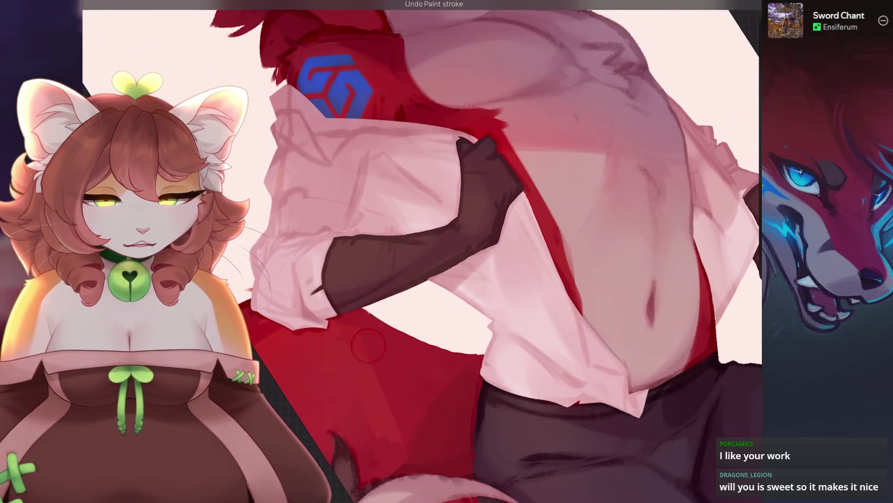
scroll(514, 203, "down", 5)
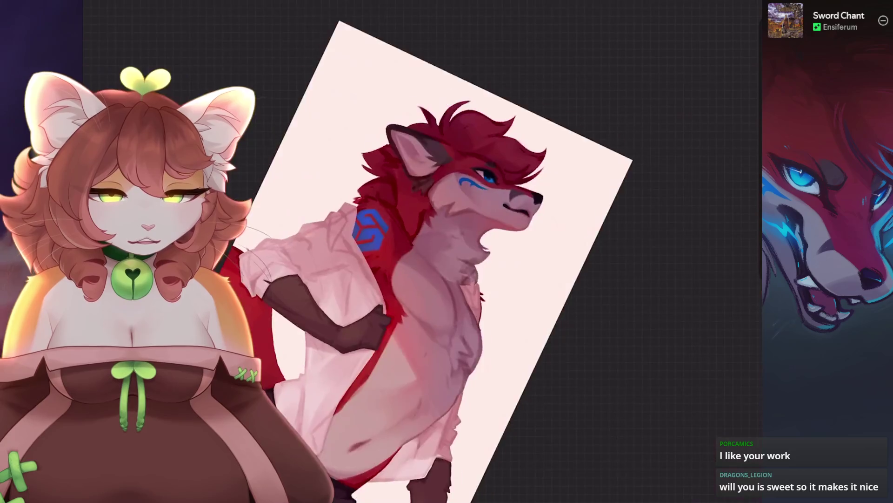
scroll(514, 204, "up", 5)
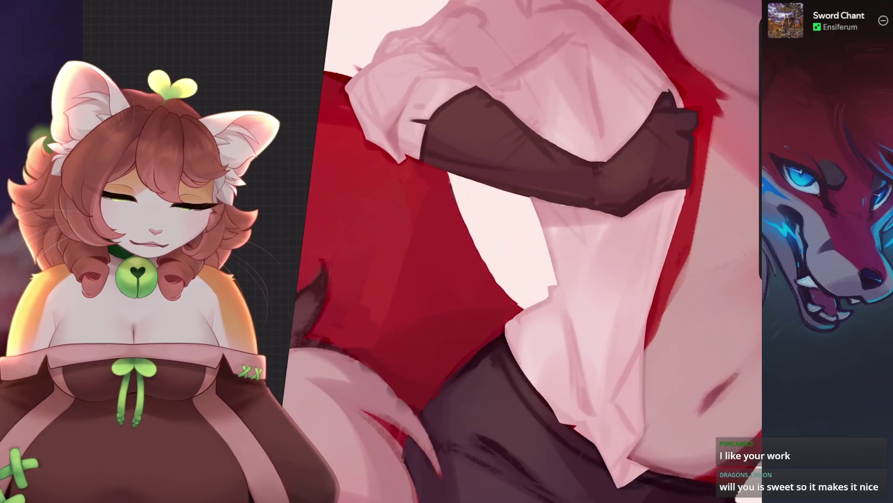
scroll(526, 251, "down", 5)
scroll(526, 251, "up", 5)
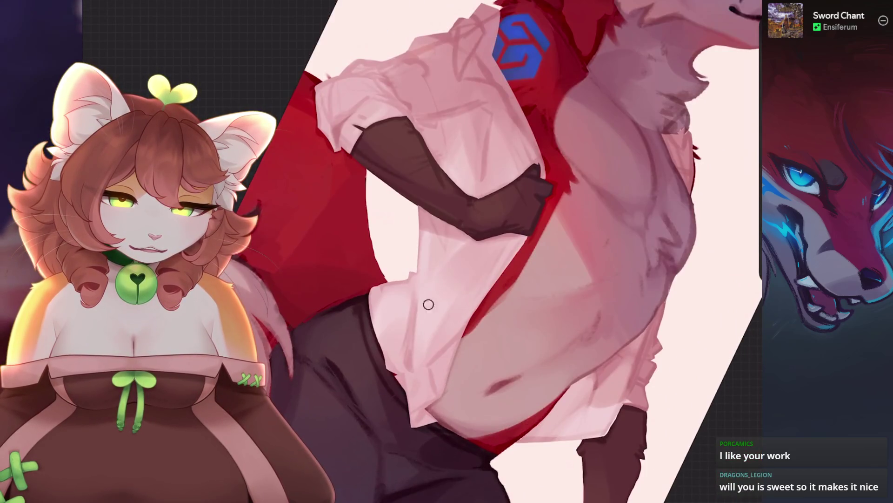
scroll(463, 264, "down", 5)
key("ctrl+z")
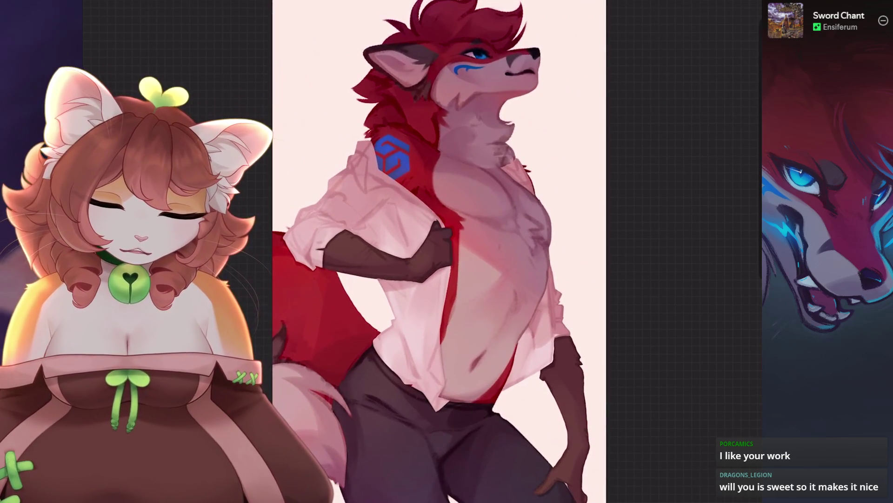
scroll(437, 251, "up", 5)
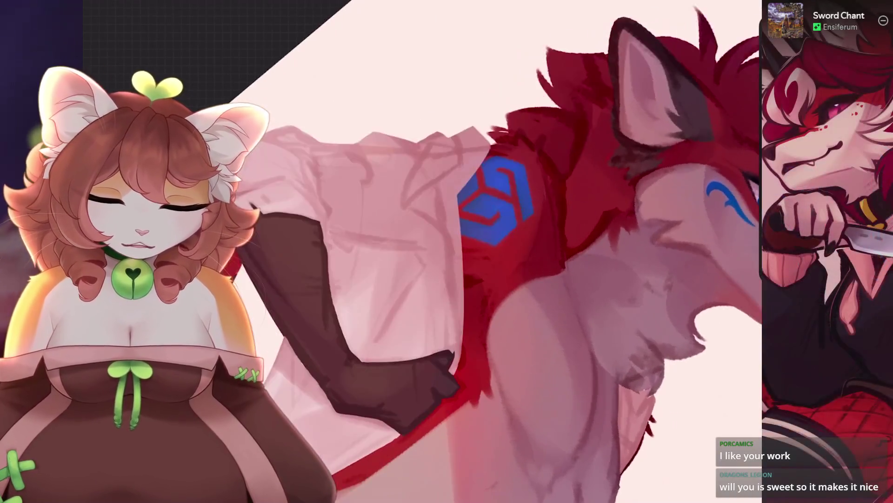
scroll(465, 252, "up", 5)
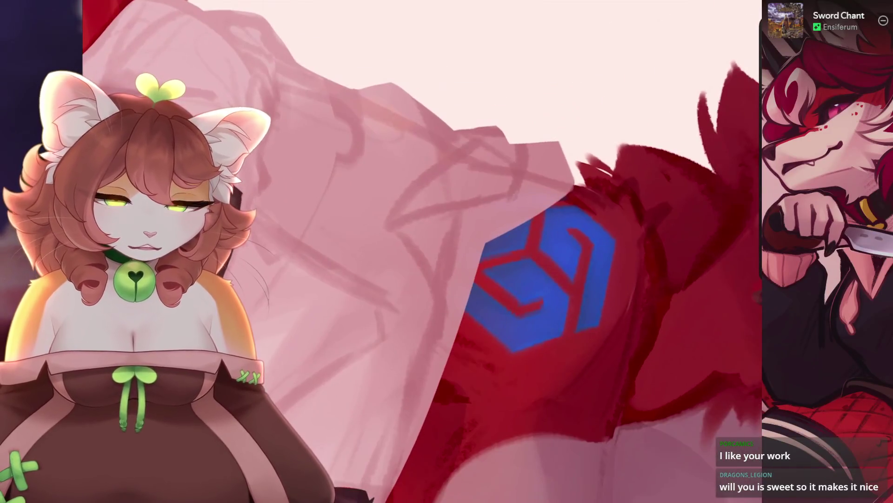
Undo two erase strokes near the blue logo and keep refining the sleeve folds.
key("ctrl+z")
key("ctrl+z")
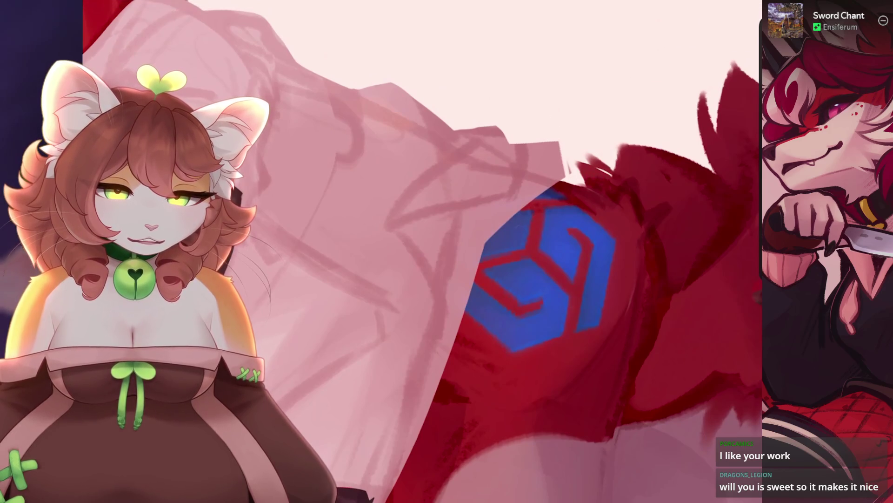
scroll(423, 251, "down", 5)
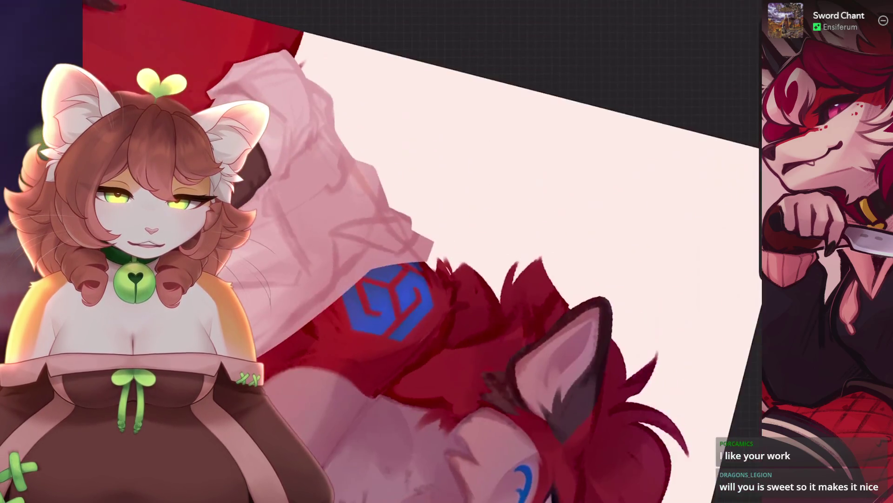
scroll(423, 251, "up", 5)
key("ctrl+z")
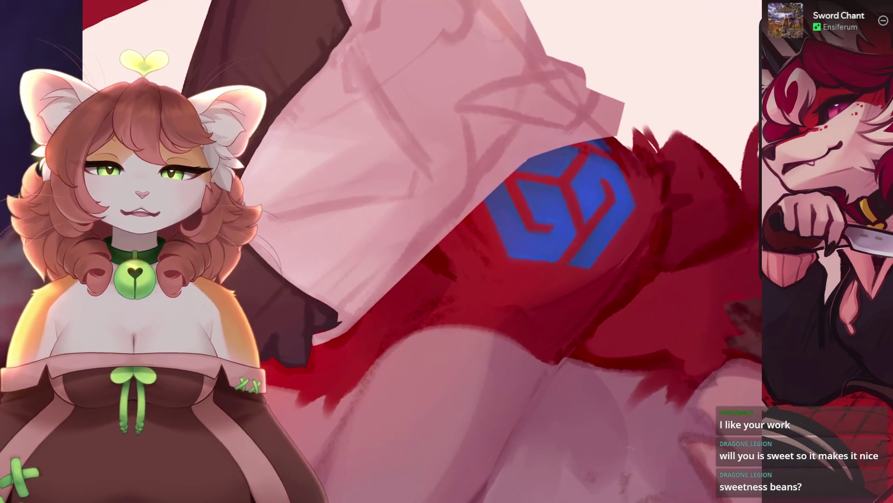
scroll(424, 251, "down", 2)
scroll(423, 251, "down", 2)
scroll(423, 251, "up", 5)
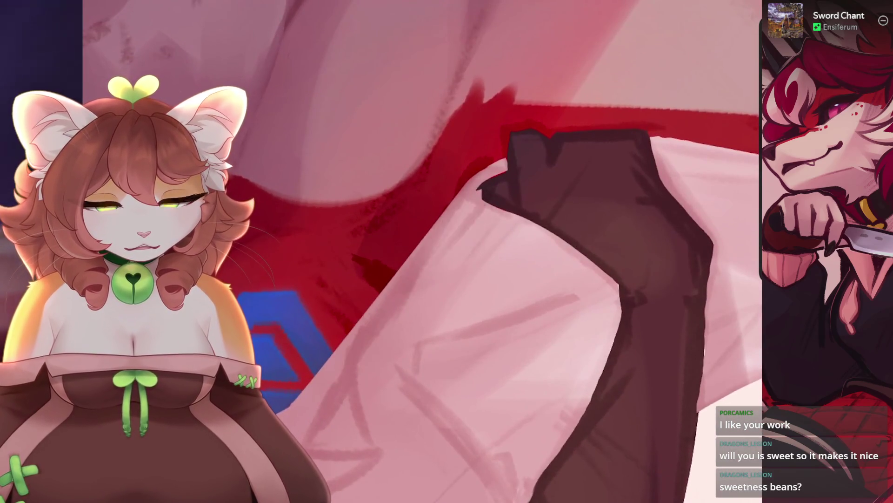
scroll(423, 251, "down", 4)
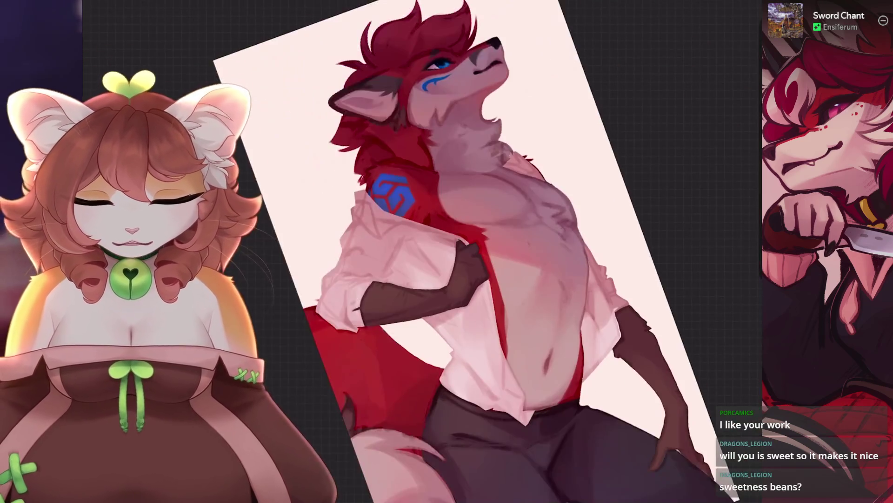
scroll(424, 252, "up", 4)
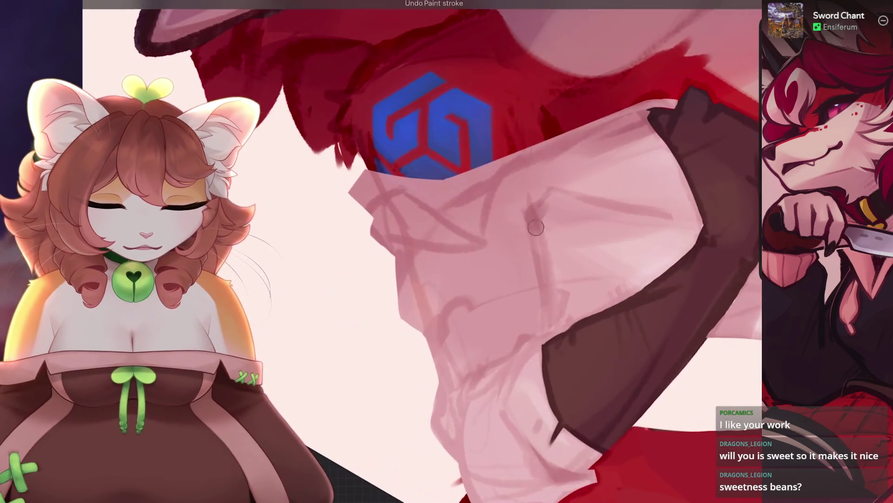
scroll(424, 251, "down", 4)
scroll(424, 252, "up", 4)
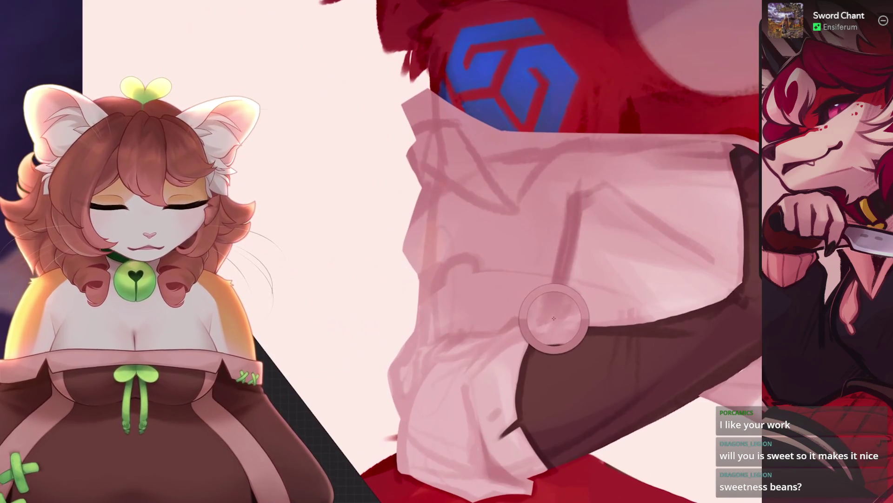
scroll(423, 251, "down", 3)
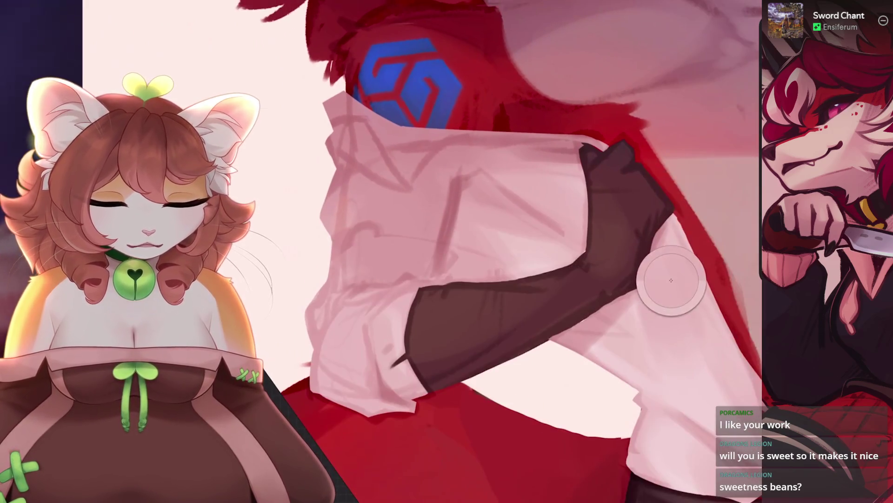
scroll(423, 252, "up", 2)
scroll(379, 363, "down", 1)
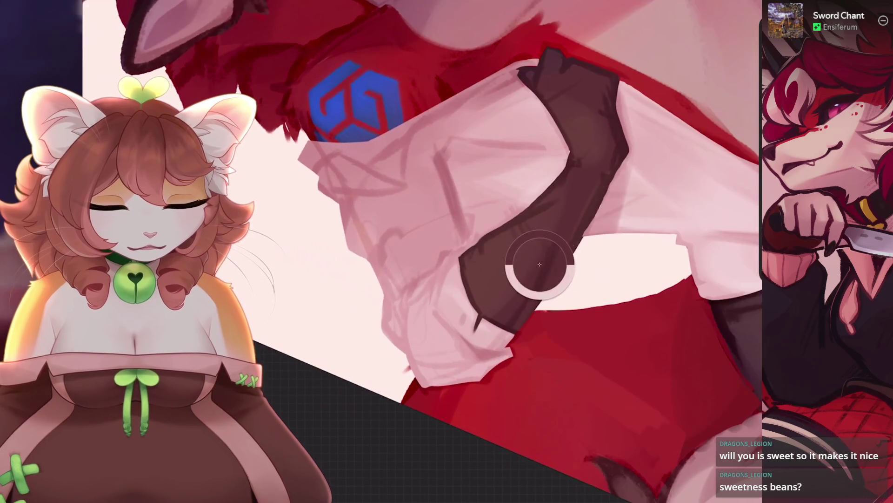
Try a white highlight dab on the sleeve, then undo it and a stray stroke.
left_click(514, 169)
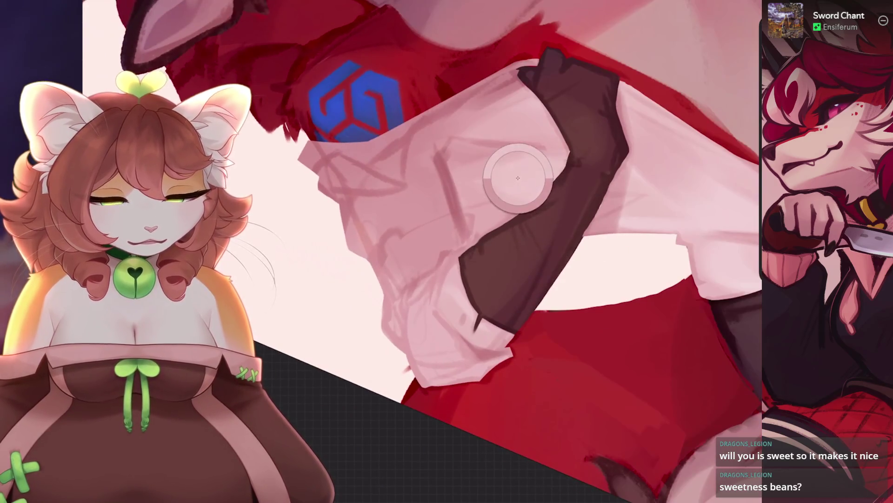
key("ctrl+z")
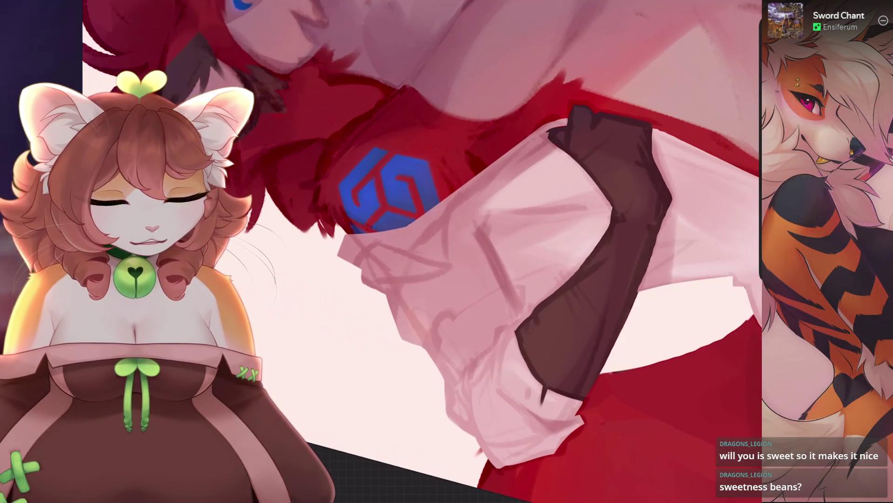
scroll(419, 279, "down", 5)
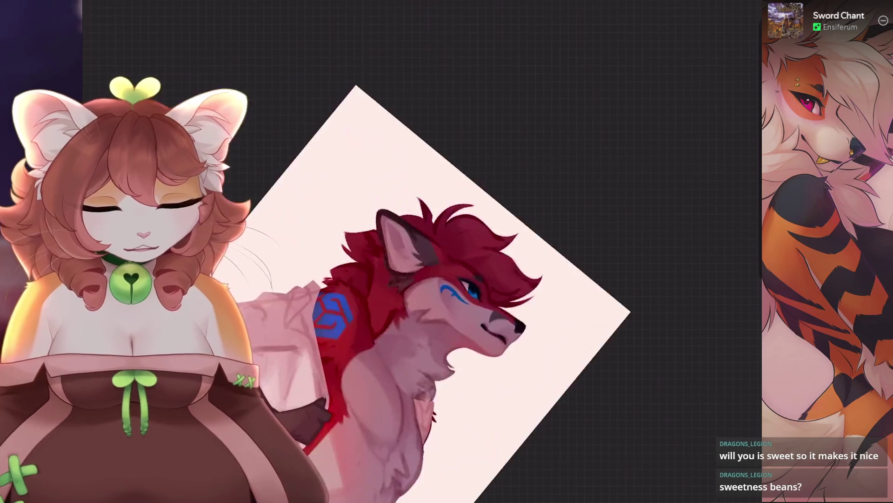
scroll(419, 279, "up", 5)
key("ctrl+z")
scroll(419, 252, "up", 2)
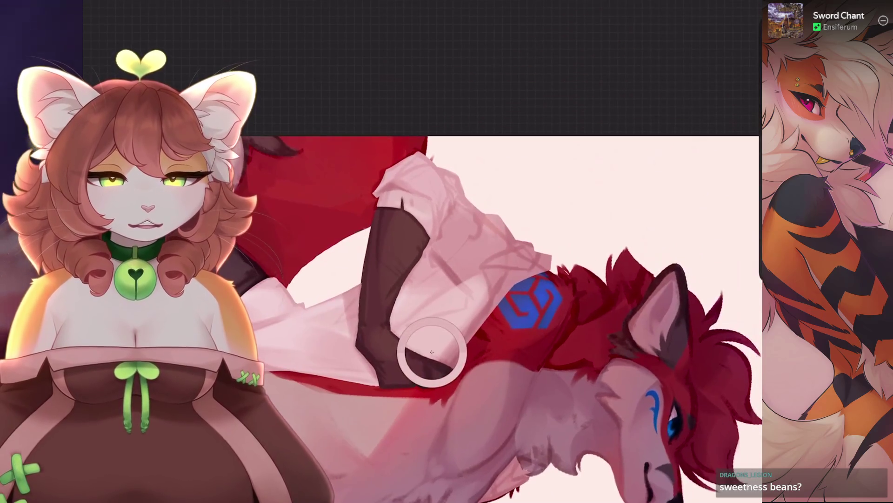
scroll(454, 274, "up", 3)
scroll(519, 205, "down", 3)
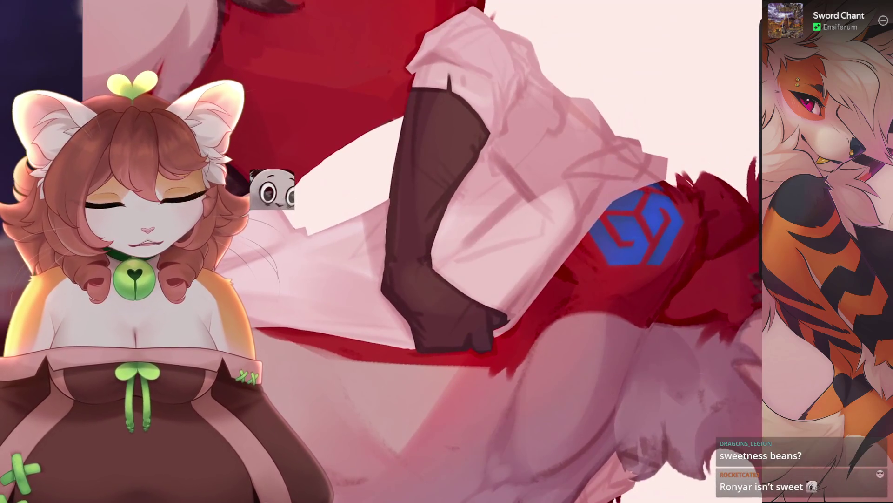
scroll(519, 205, "down", 5)
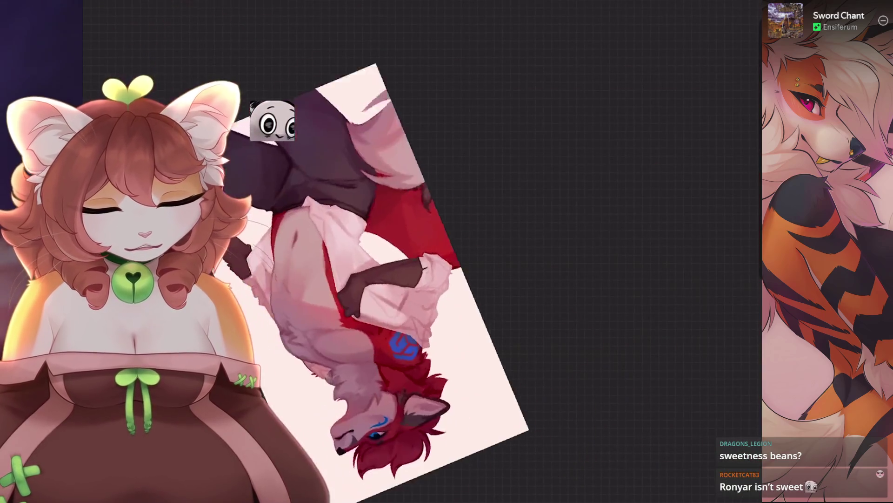
scroll(522, 202, "up", 6)
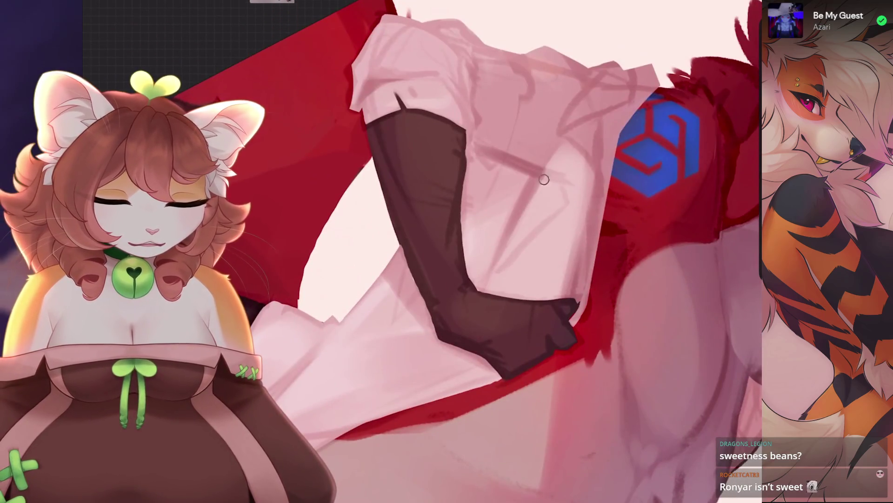
scroll(523, 203, "up", 3)
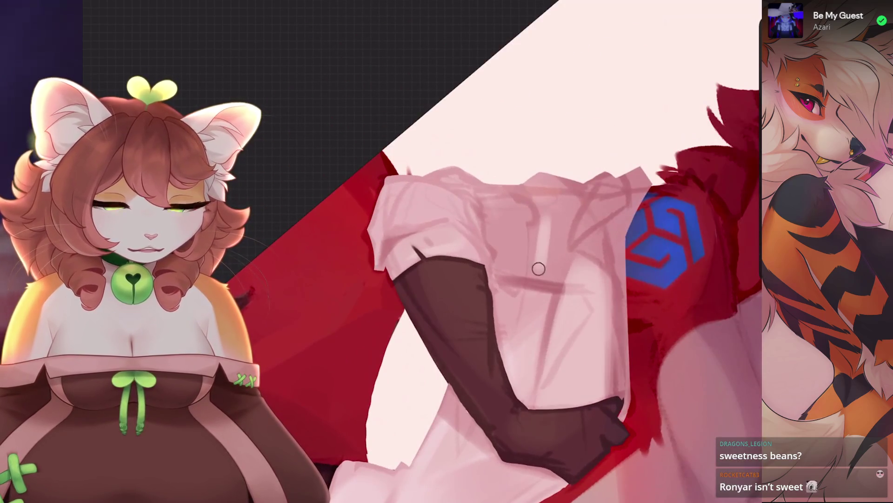
scroll(538, 269, "down", 2)
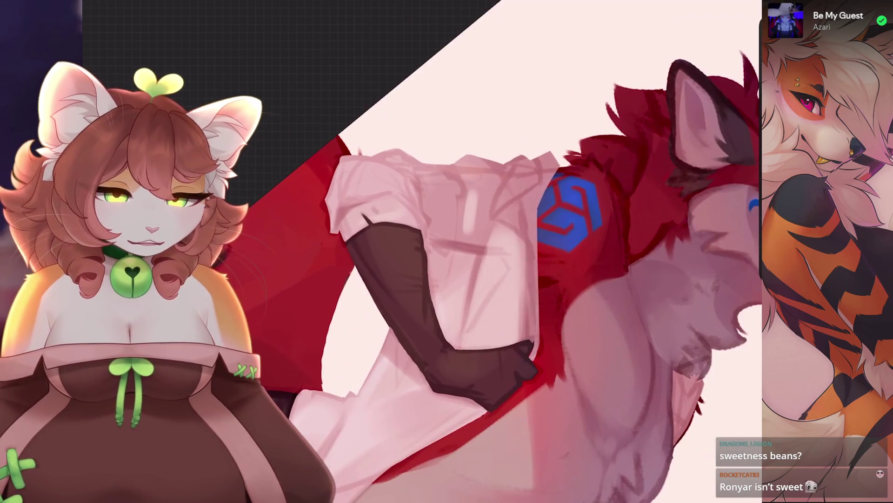
Undo strokes on the shirt collar and rotate the canvas to a new working angle.
key("ctrl+z")
scroll(518, 329, "up", 2)
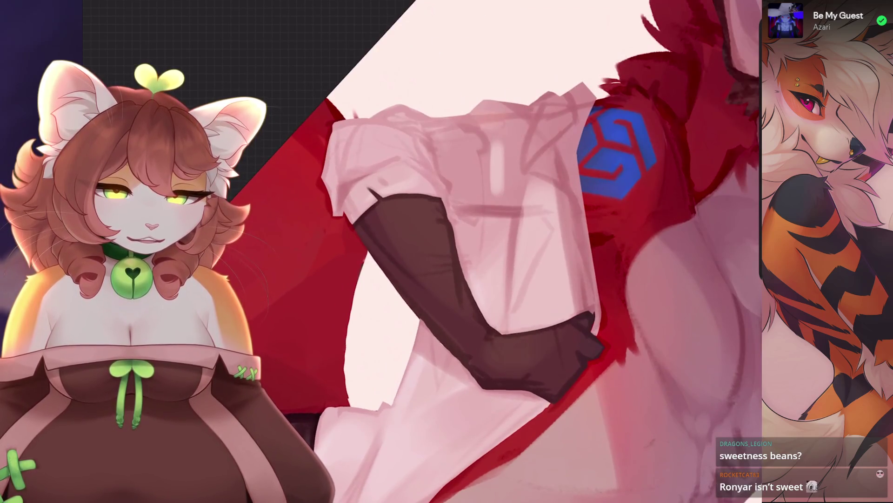
key("ctrl+z")
mouse_move(579, 295)
left_mouse_down()
mouse_move(489, 261)
mouse_move(465, 233)
mouse_move(432, 242)
left_mouse_up()
scroll(423, 252, "down", 5)
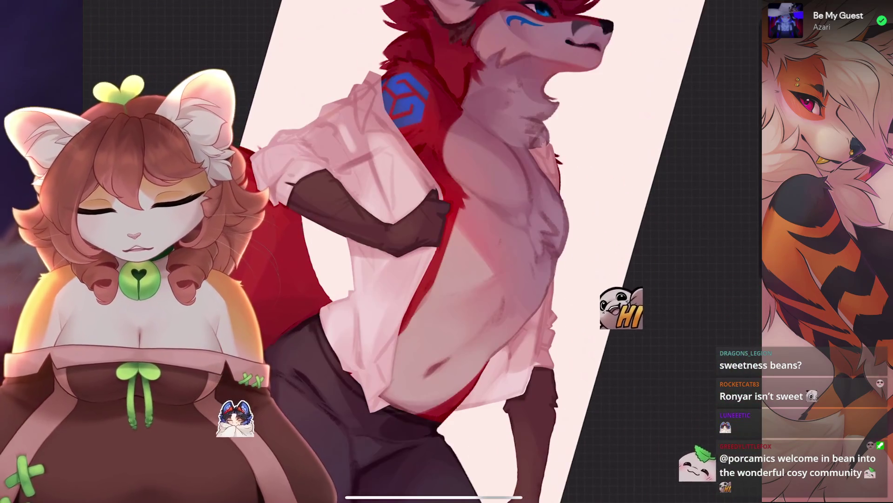
Undo an erase and two paint strokes on the shirt front and near the hem.
scroll(465, 280, "up", 5)
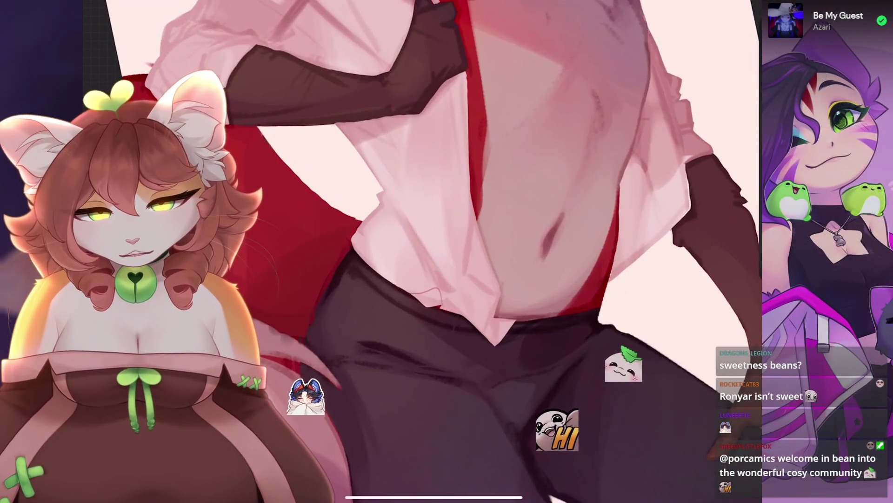
key("ctrl+z")
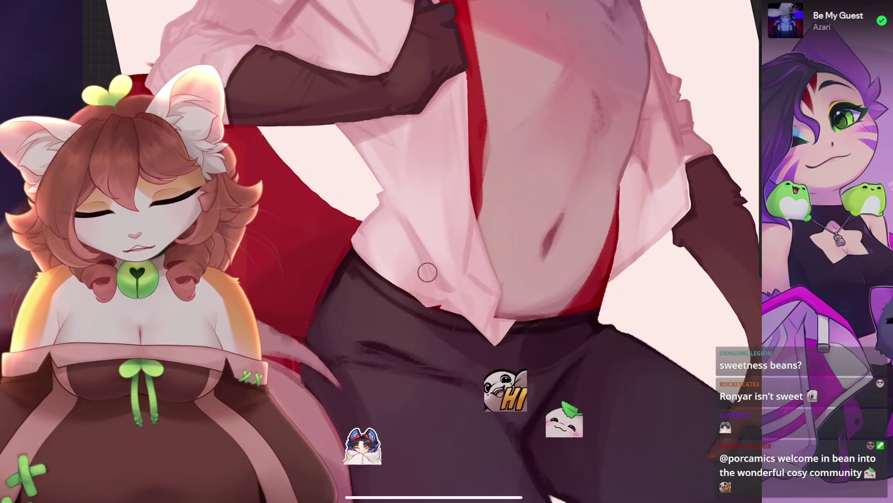
key("ctrl+z")
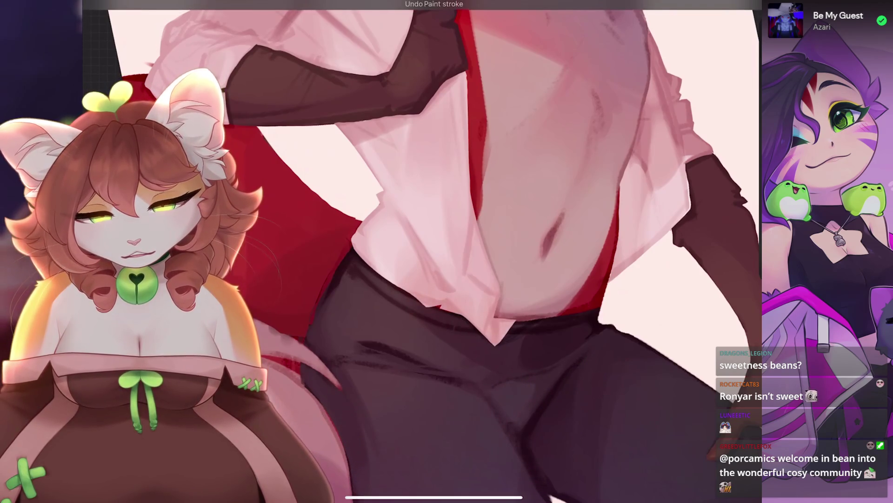
scroll(483, 387, "down", 5)
scroll(483, 387, "up", 5)
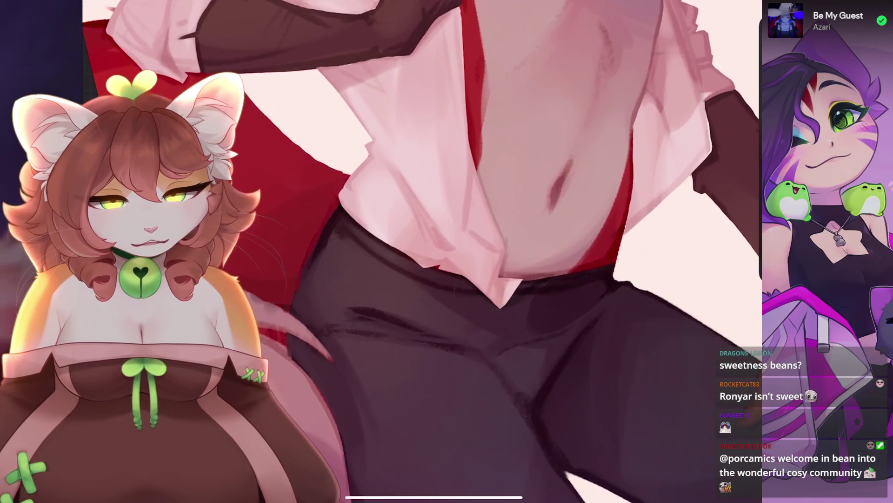
key("ctrl+z")
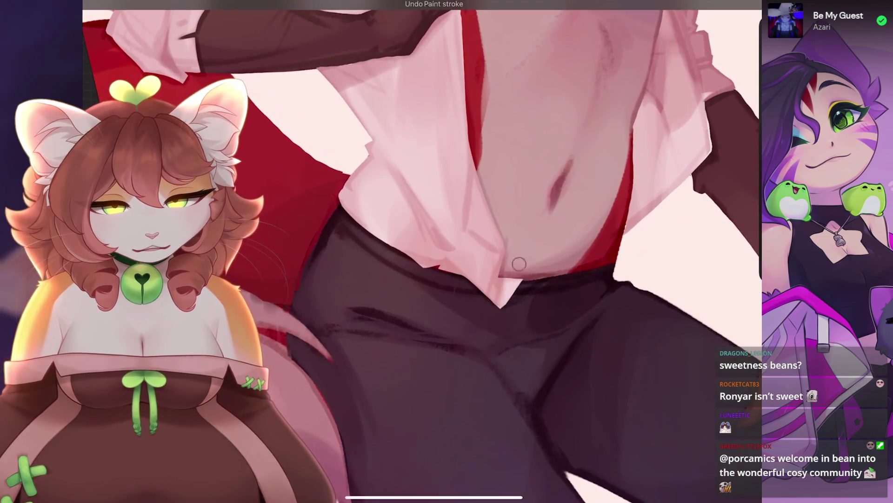
Refine the hem folds above the dark pants, then zoom out to see the whole figure.
scroll(512, 329, "down", 2)
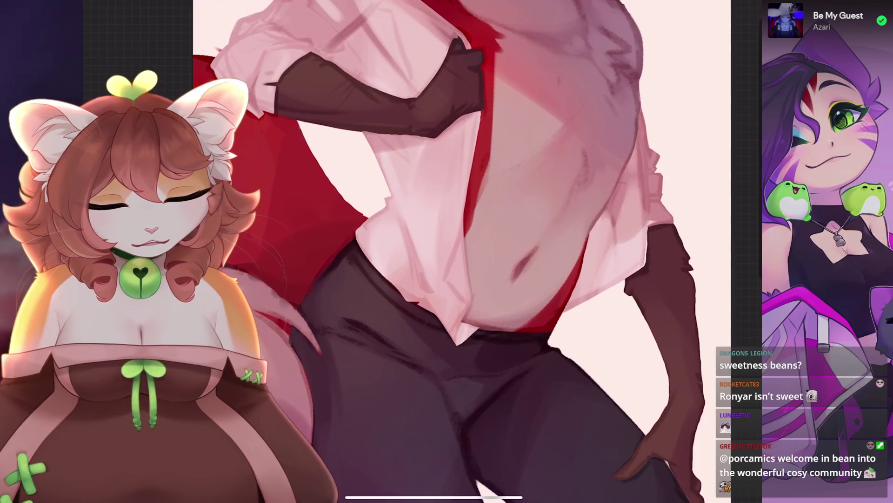
scroll(461, 251, "down", 5)
scroll(461, 251, "up", 5)
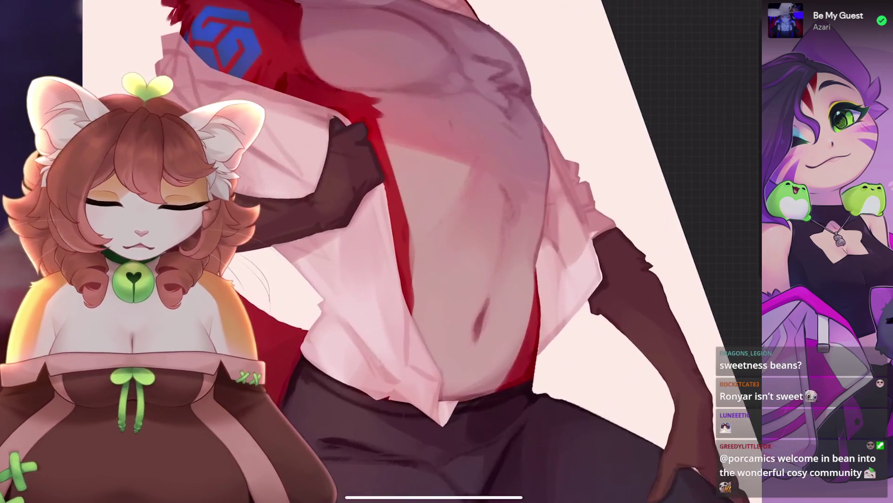
scroll(467, 343, "down", 2)
key("ctrl+z")
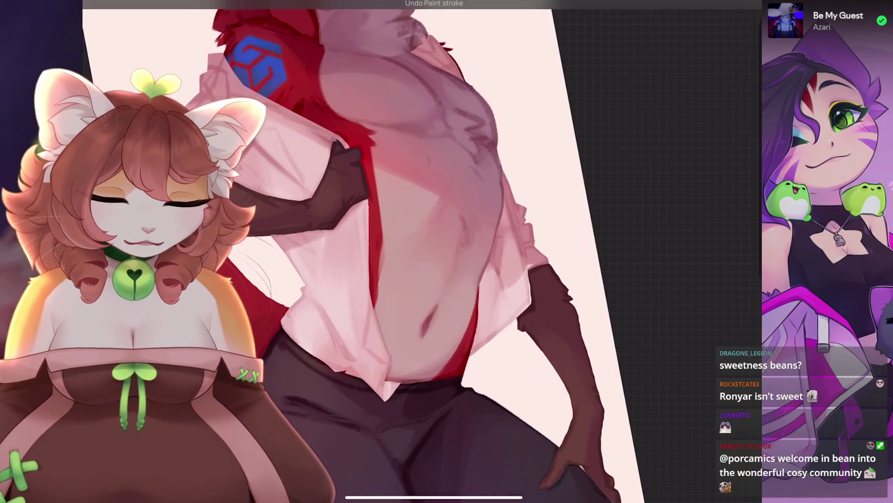
scroll(519, 275, "up", 2)
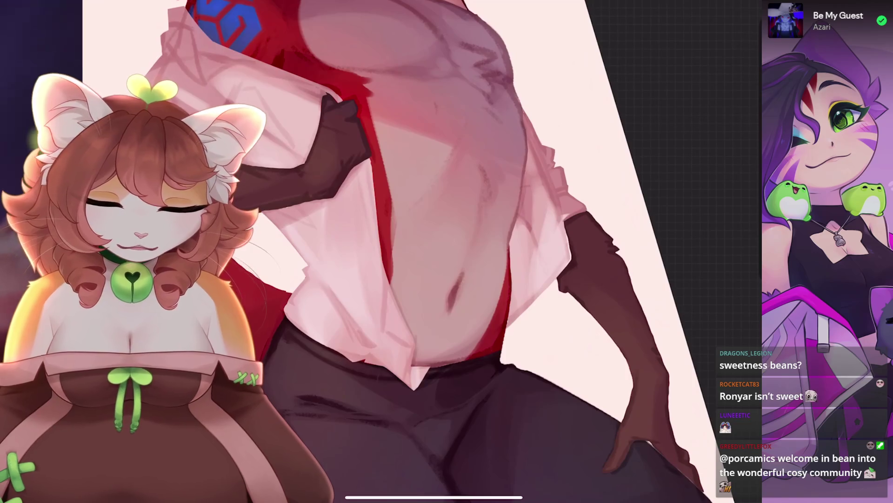
scroll(542, 227, "down", 3)
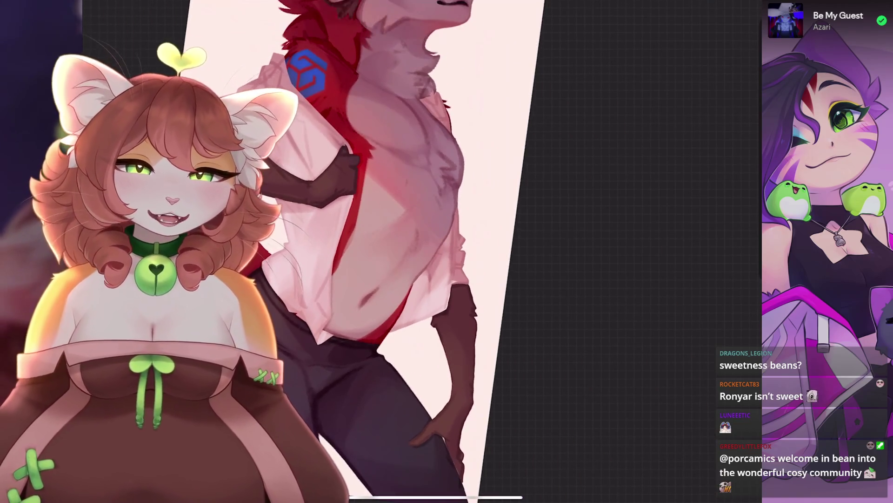
scroll(409, 251, "down", 2)
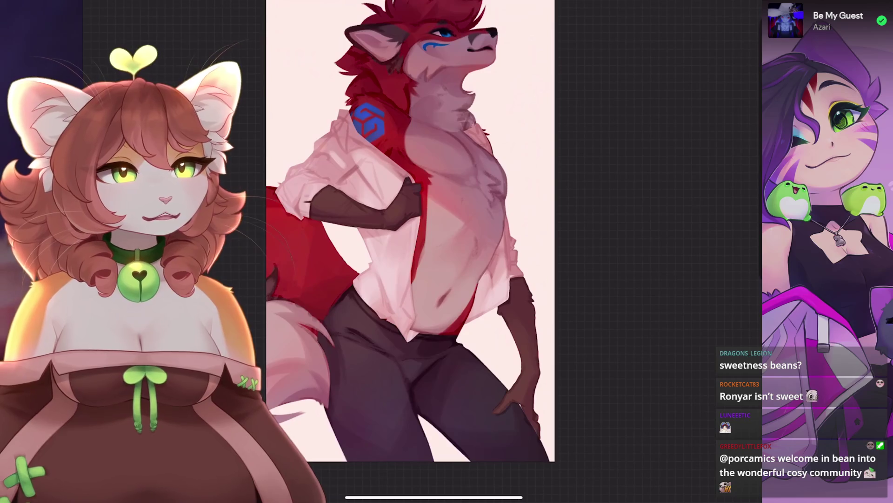
scroll(416, 246, "up", 1)
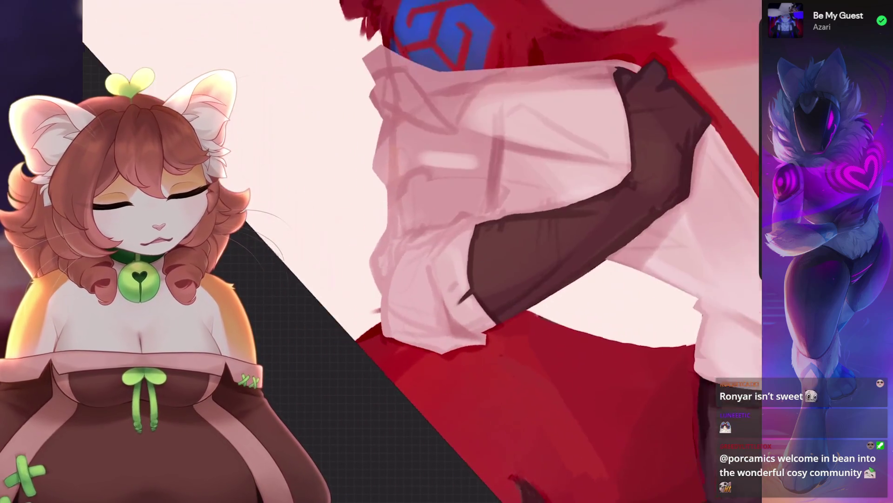
Paint crease strokes on the rolled sleeve and cuff, undoing several unwanted ones.
key("ctrl+z")
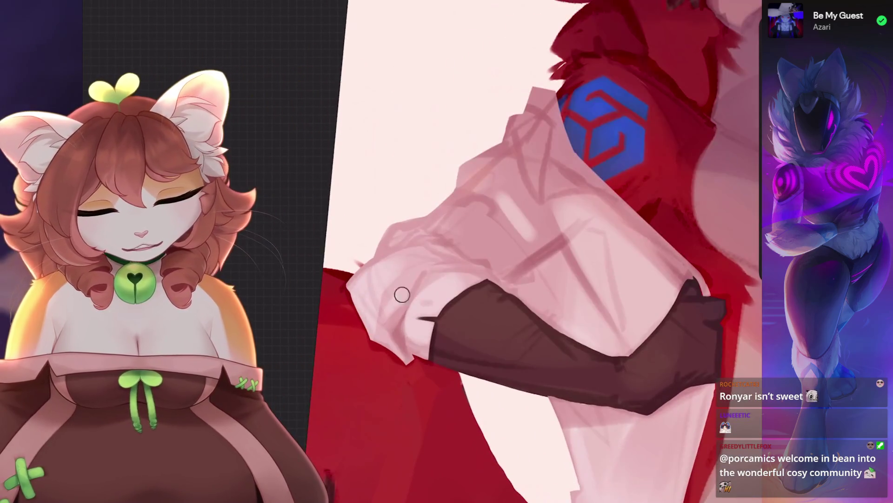
key("ctrl+z")
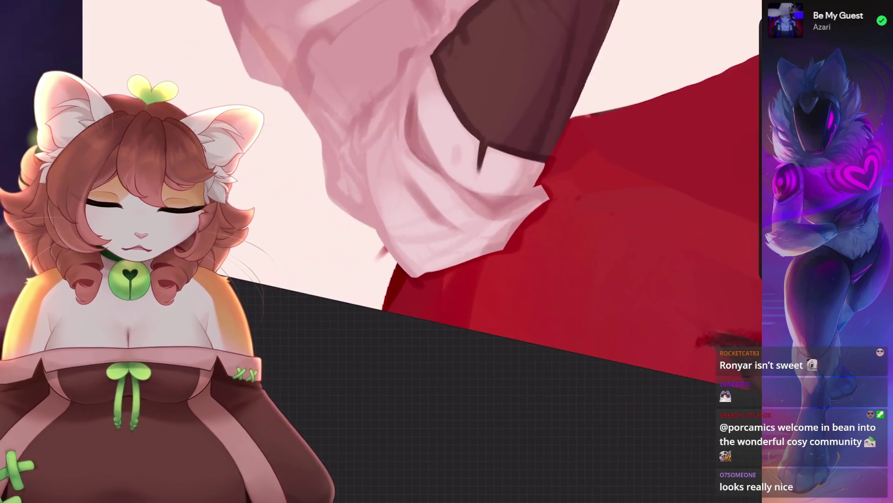
key("ctrl+z")
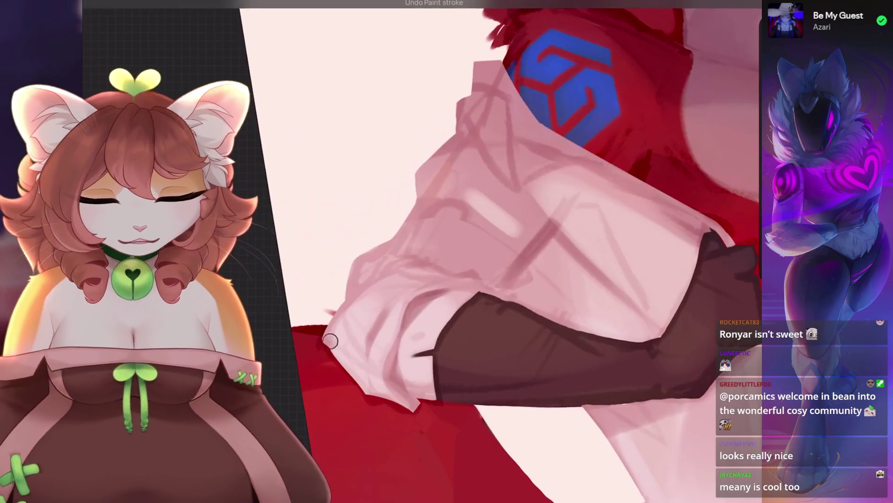
key("ctrl+z")
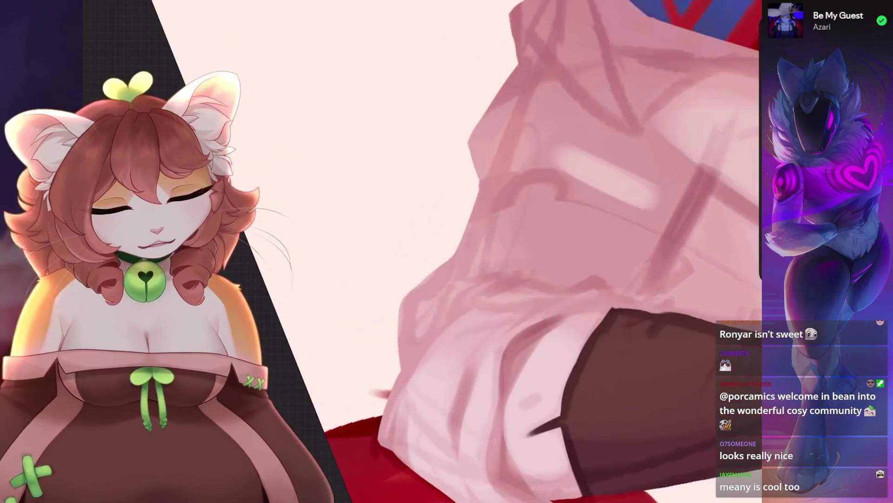
key("ctrl+z")
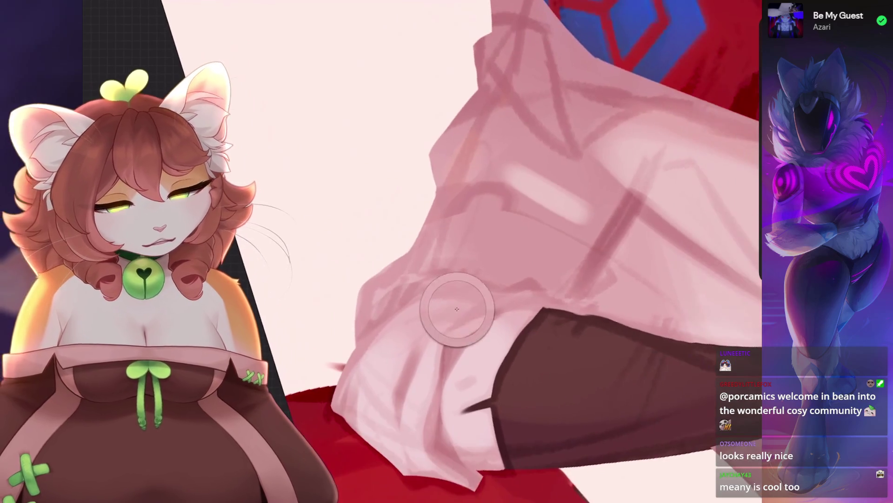
key("ctrl+z")
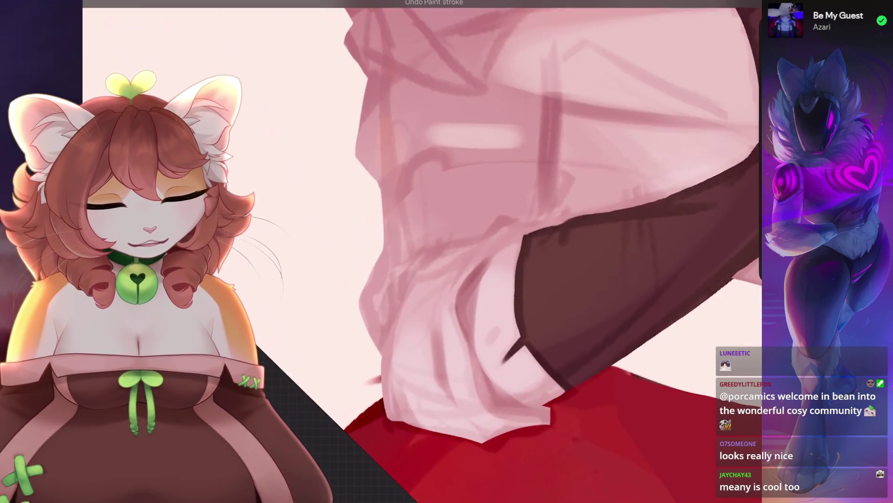
Enlarge the brush and paint broader cuff strokes, undoing the final one.
scroll(418, 252, "down", 3)
scroll(447, 251, "down", 3)
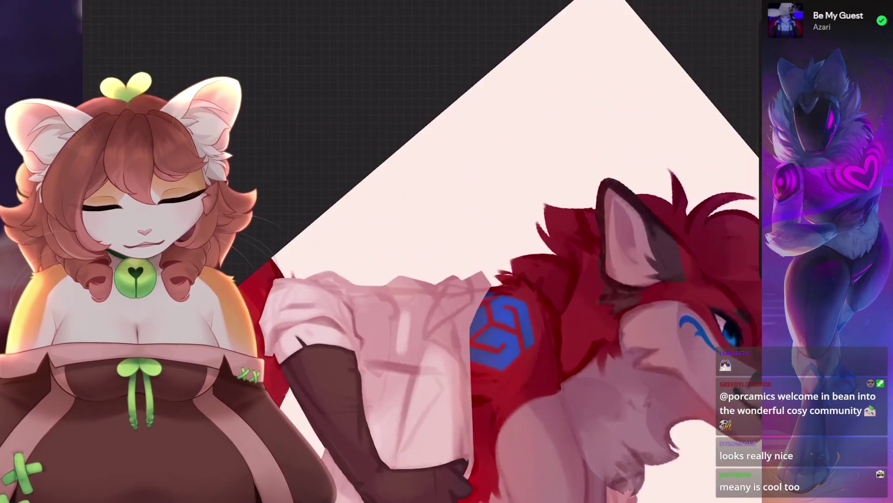
scroll(447, 251, "up", 3)
key("ctrl+z")
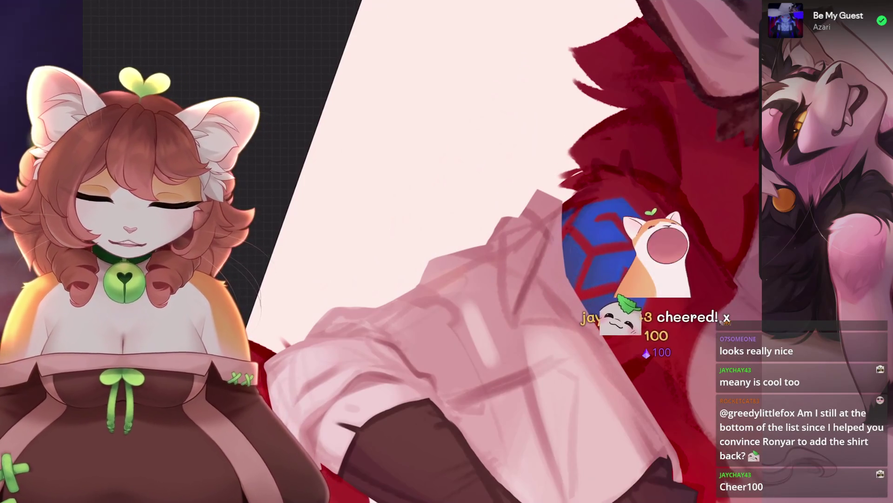
scroll(567, 192, "up", 2)
left_click_drag(567, 192, 552, 179)
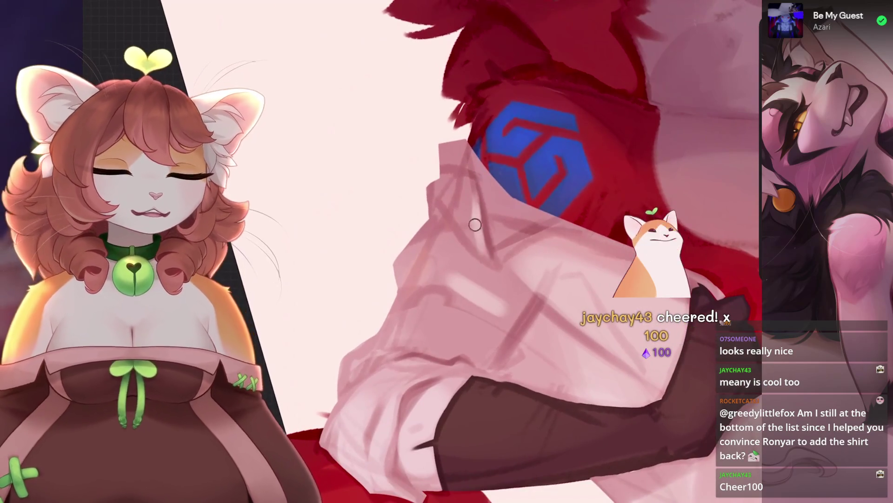
scroll(512, 251, "down", 1)
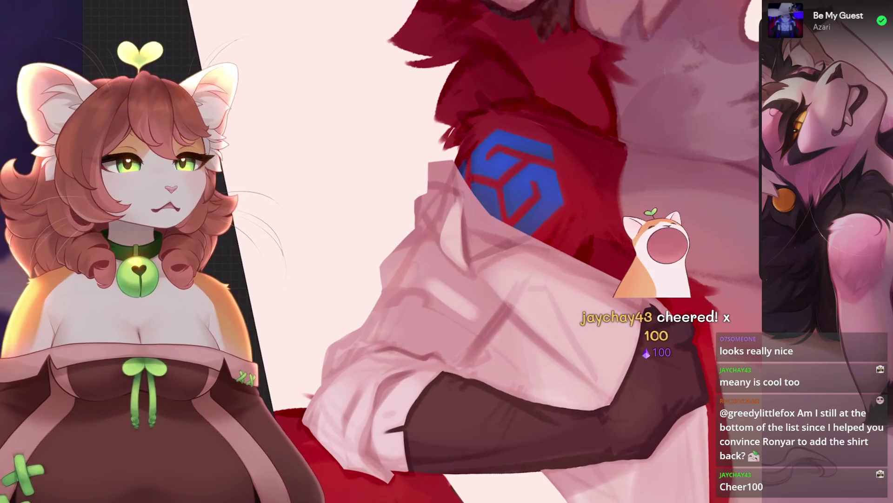
scroll(512, 251, "down", 1)
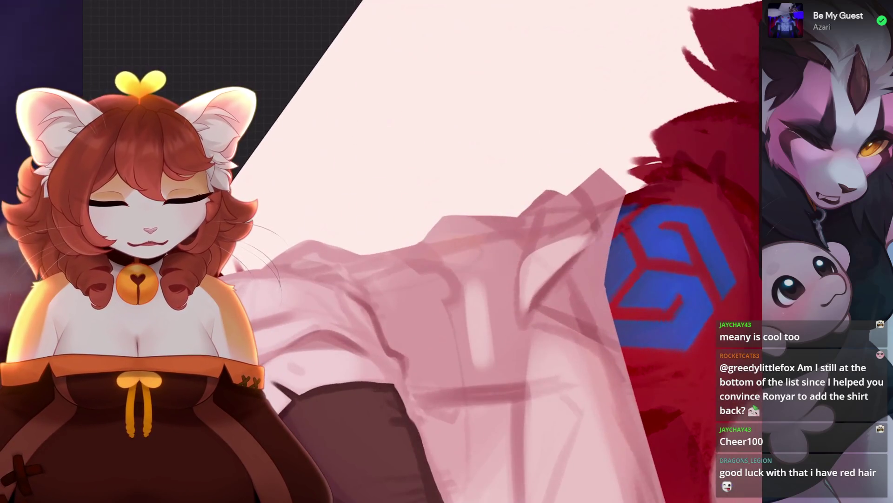
key("ctrl+z")
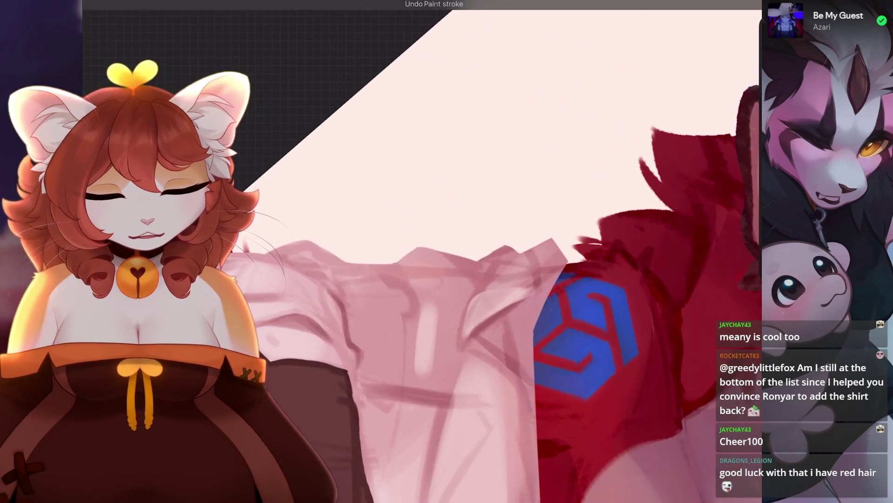